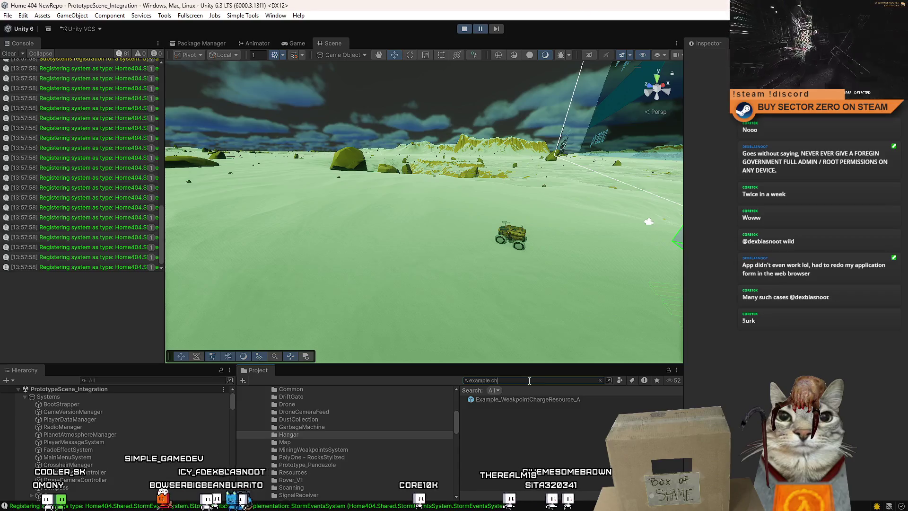
- Drop an Example_WeakpointChargeResource_A cube into the scene, deselect it, and clear the Console
{"action": "left_click_drag", "start_coordinate": [510, 377], "coordinate": [512, 398]}
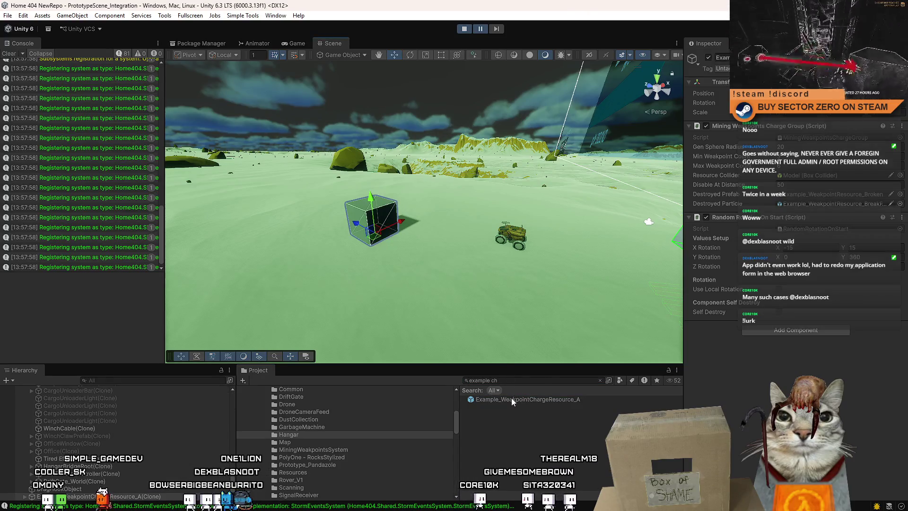
{"action": "left_click", "coordinate": [230, 201]}
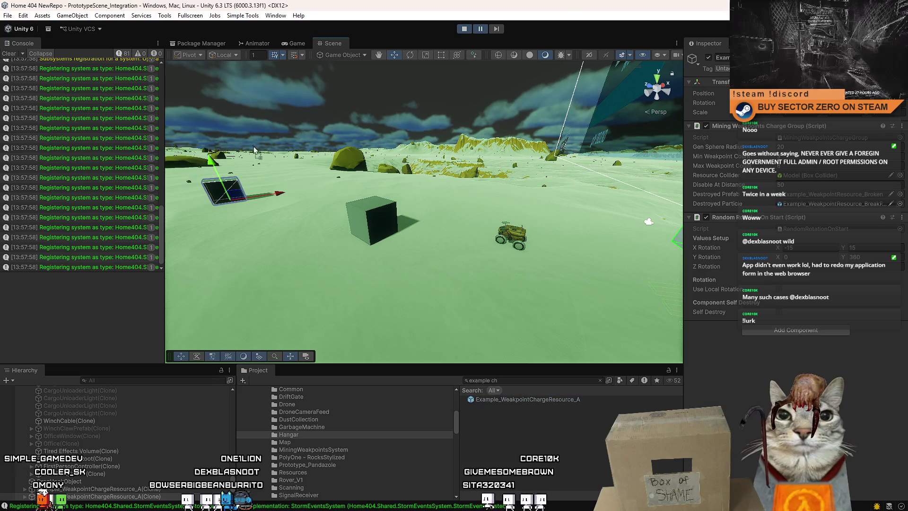
{"action": "left_click", "coordinate": [557, 464]}
{"action": "left_click", "coordinate": [517, 380]}
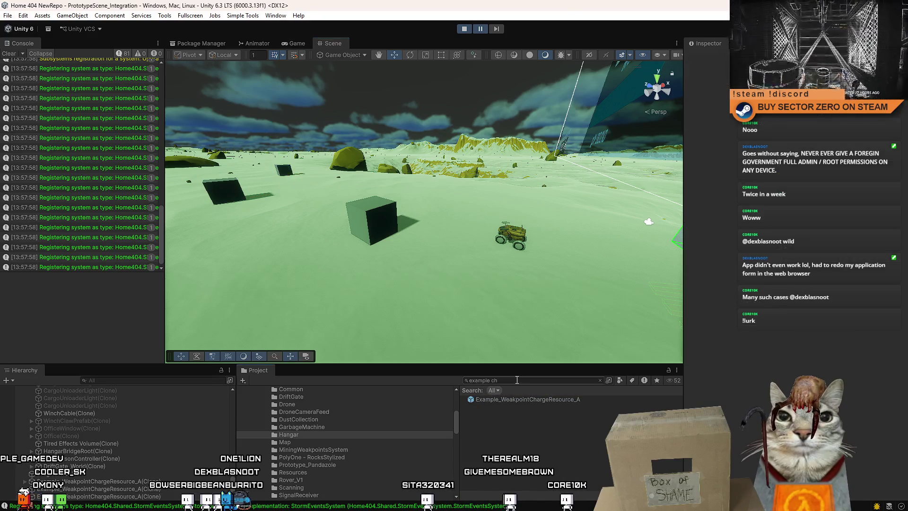
{"action": "left_click", "coordinate": [10, 53]}
- Focus the Game view and drive the rover up to the weakpoint cube, braking beside it
{"action": "left_click", "coordinate": [295, 43]}
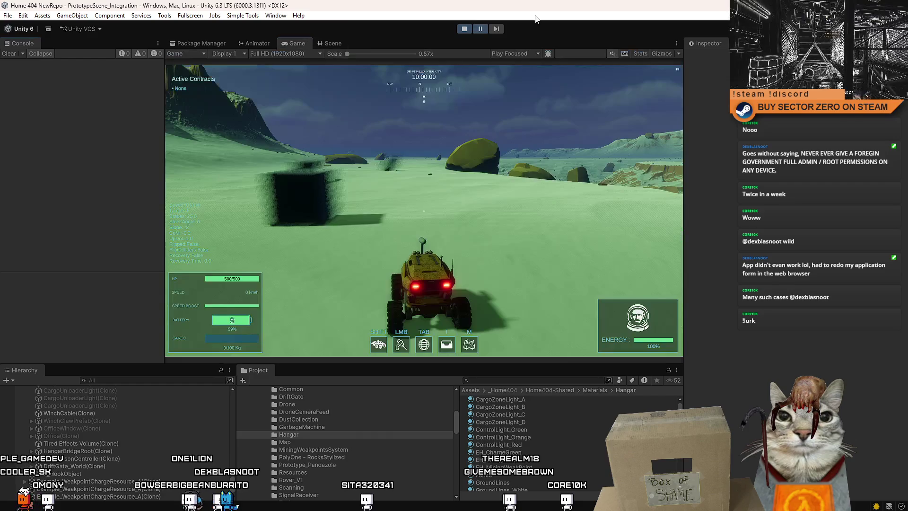
{"action": "left_click", "coordinate": [424, 211]}
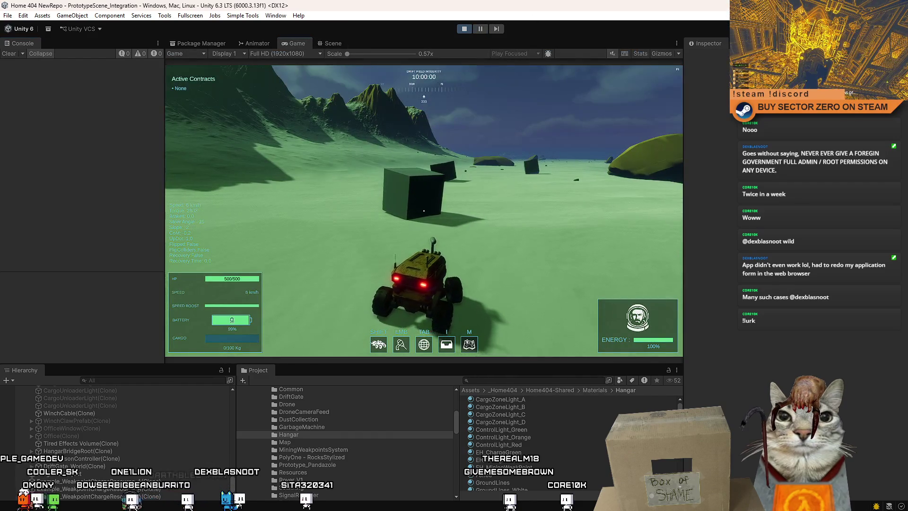
{"action": "key", "text": "w"}
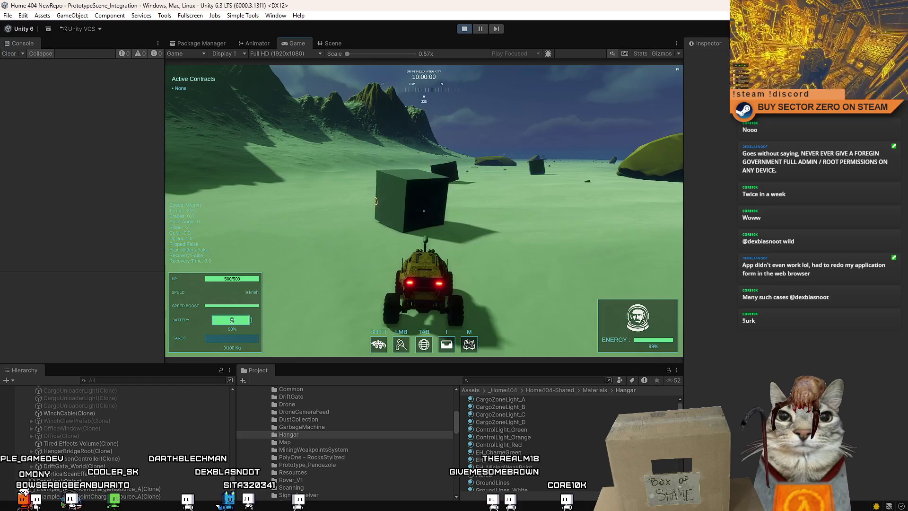
{"action": "key", "text": "a"}
{"action": "key", "text": "s"}
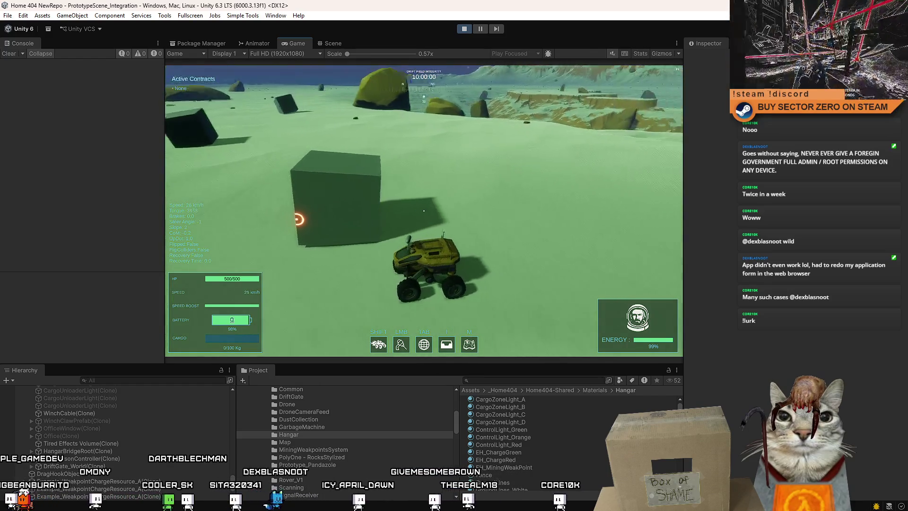
{"action": "key", "text": "s"}
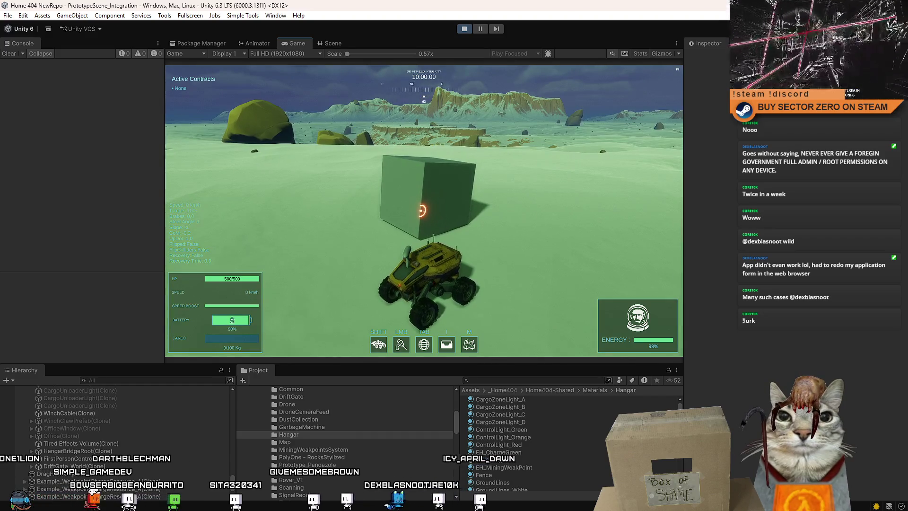
{"action": "key", "text": "s"}
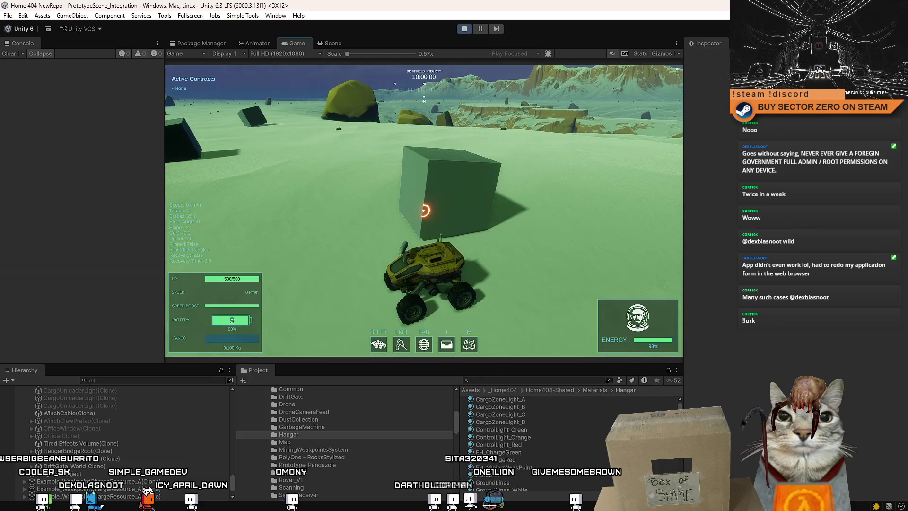
- Circle the charged cube, back away, and drive off toward the glowing gate
{"action": "key", "text": "w"}
{"action": "key", "text": "d"}
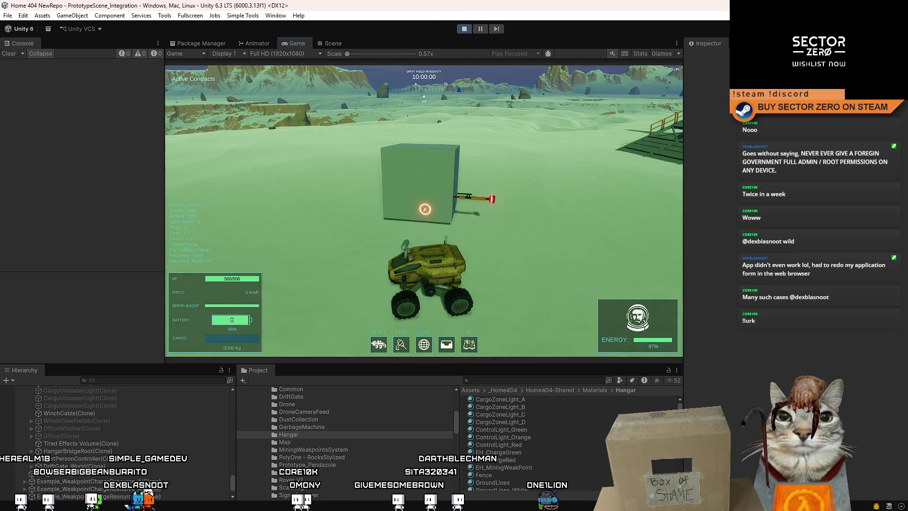
{"action": "key", "text": "w"}
{"action": "key", "text": "d"}
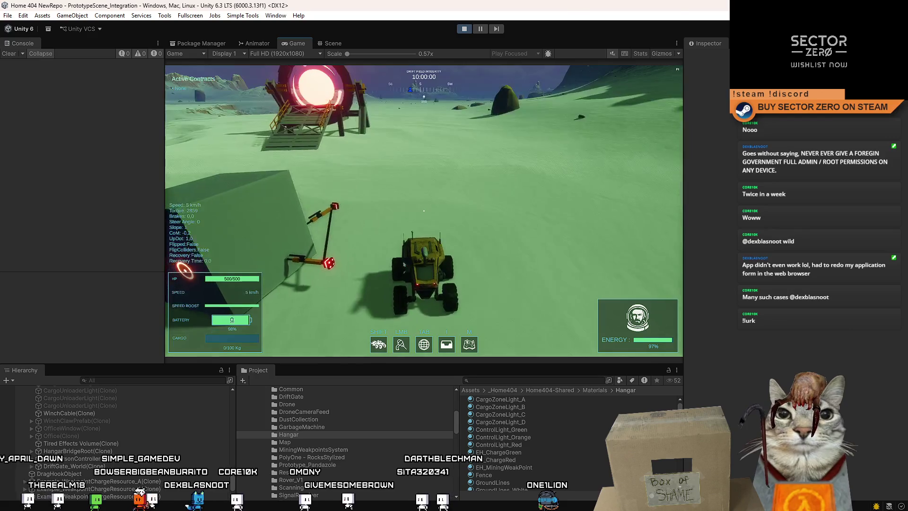
{"action": "key", "text": "s"}
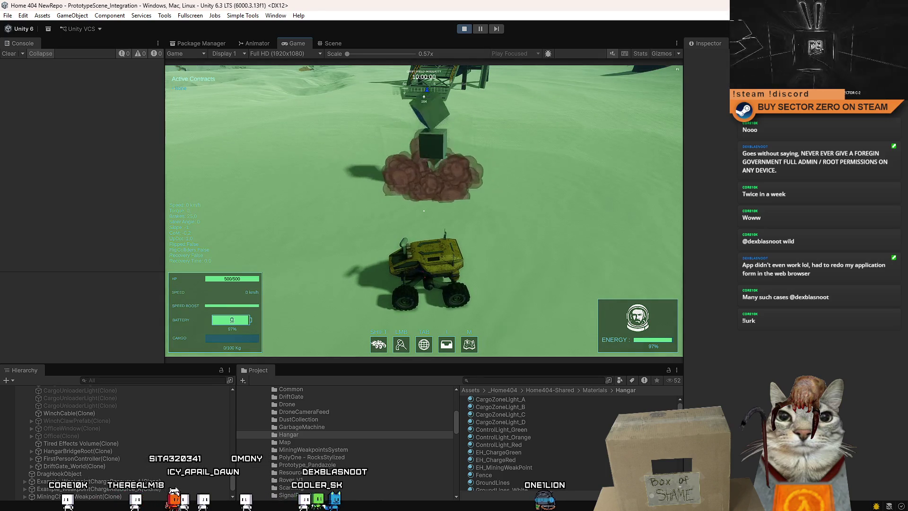
{"action": "key", "text": "w"}
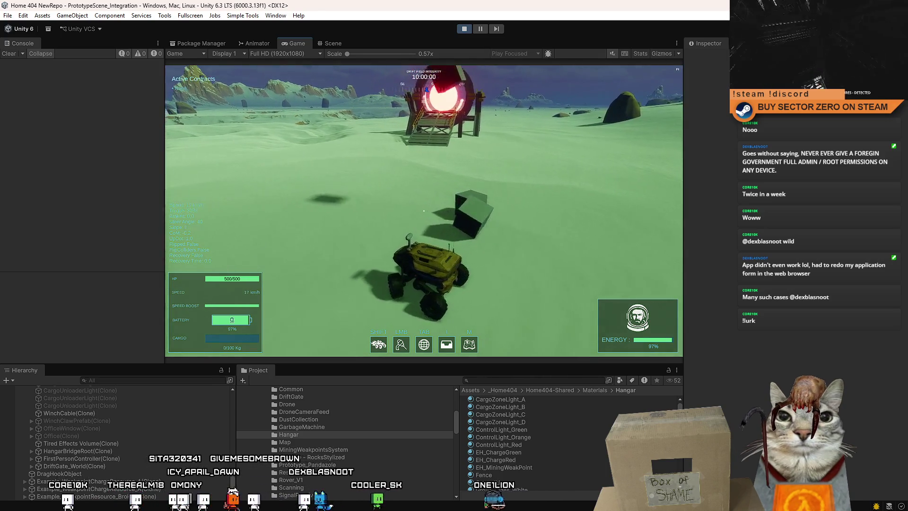
{"action": "key", "text": "a"}
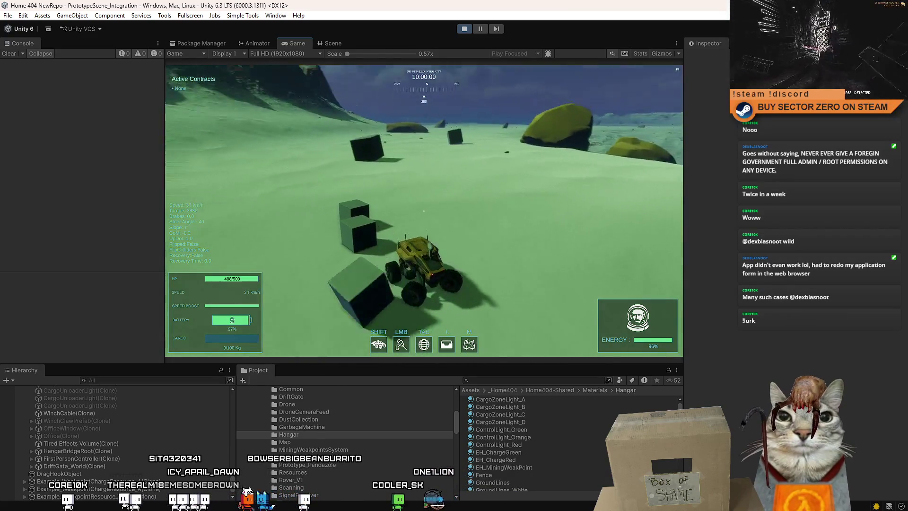
- Dismiss the pause menu, maximize the Game view, and drive the rover toward the cube
{"action": "key", "text": "Escape"}
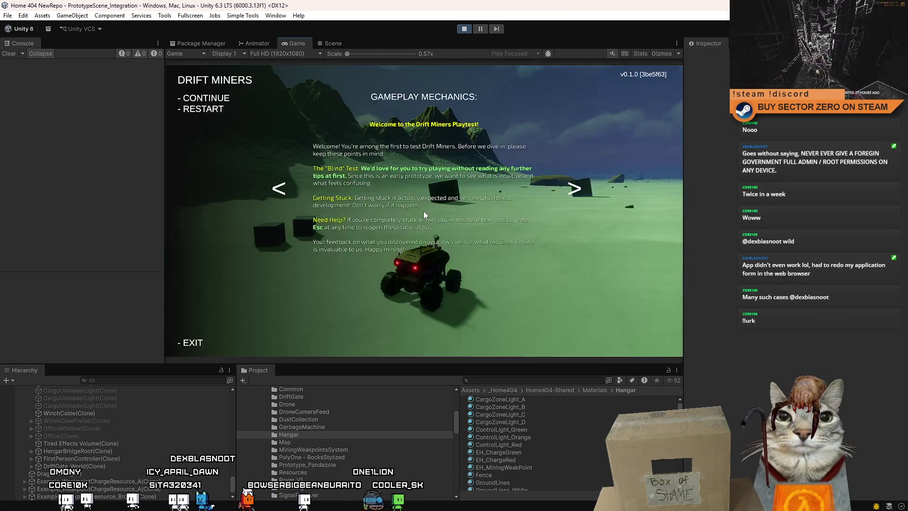
{"action": "key", "text": "Escape"}
{"action": "double_click", "coordinate": [298, 43]}
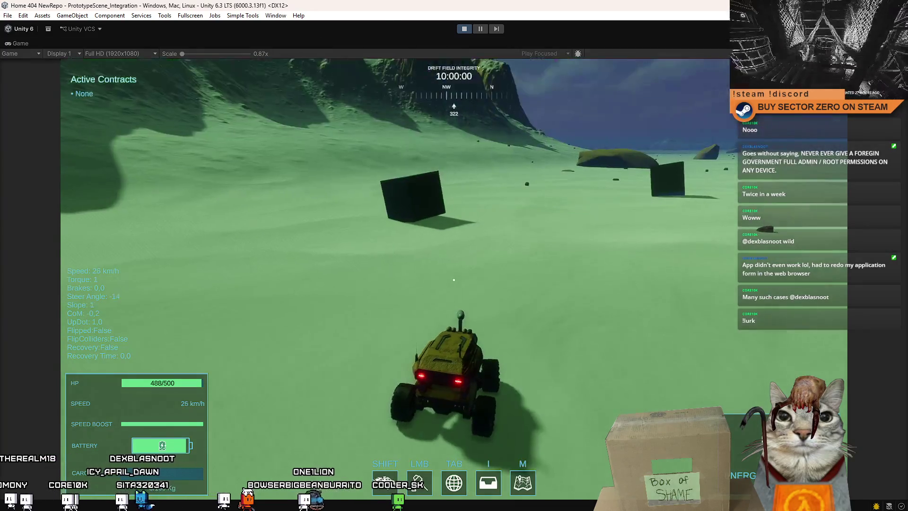
{"action": "key", "text": "w"}
{"action": "key", "text": "a"}
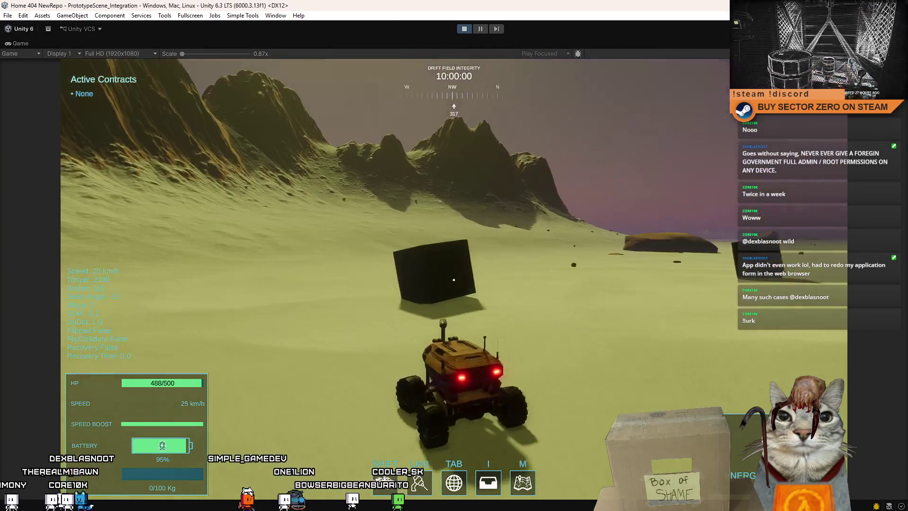
{"action": "key", "text": "s"}
{"action": "key", "text": "a"}
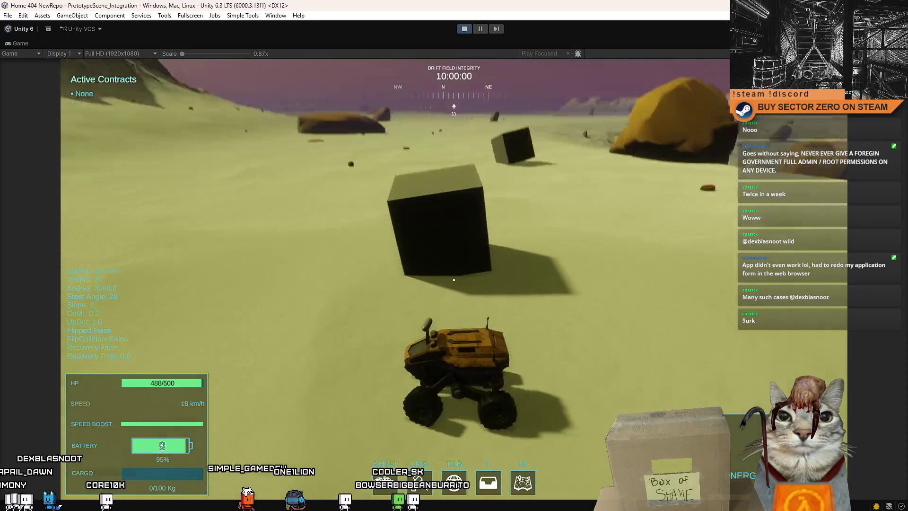
{"action": "key", "text": "w"}
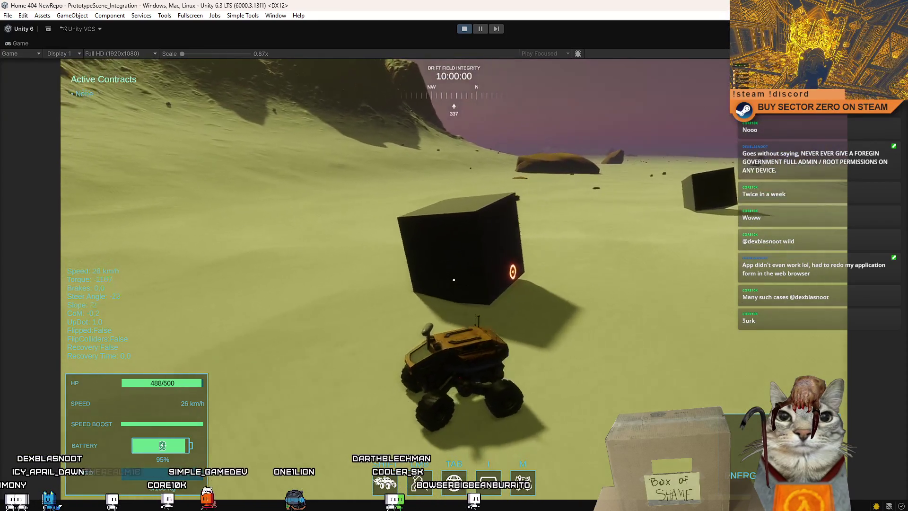
{"action": "key", "text": "s"}
{"action": "key", "text": "s"}
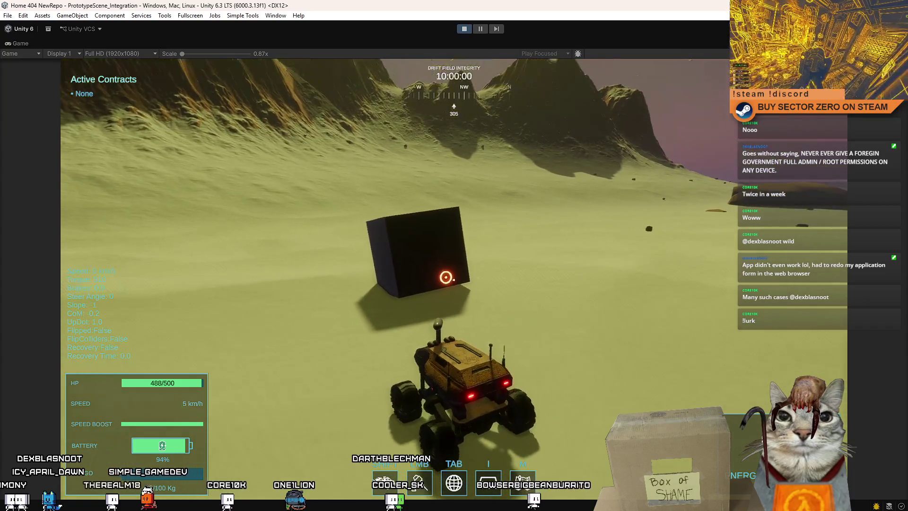
{"action": "key", "text": "w"}
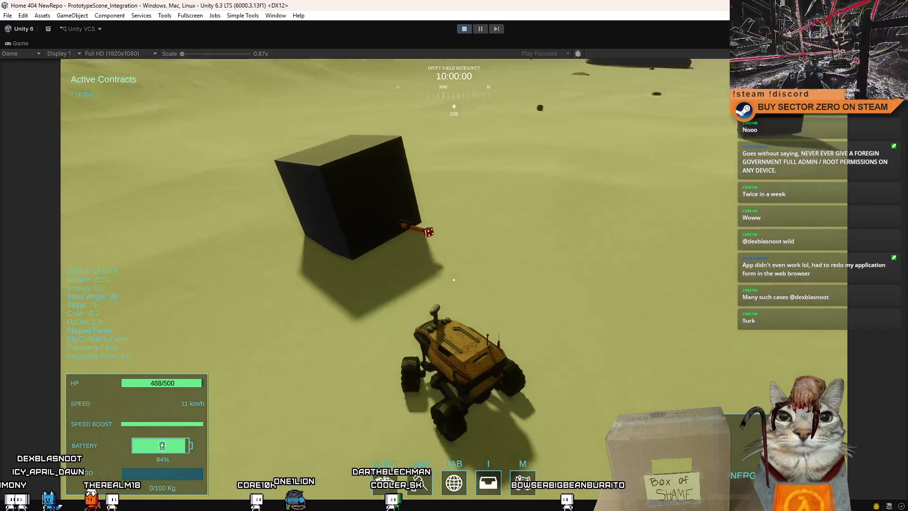
{"action": "key", "text": "a"}
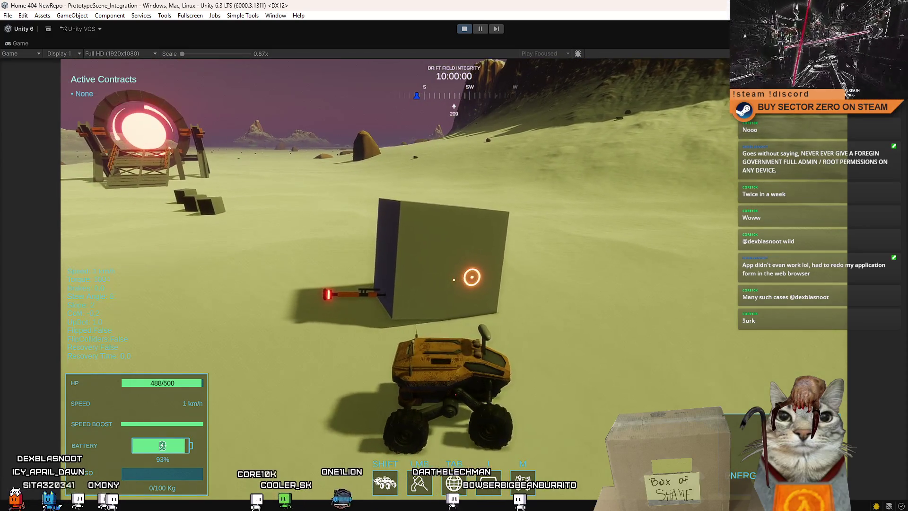
- Toggle between top-down and chase cameras while creeping forward, then enter and leave fullscreen with F10
{"action": "key", "text": "c"}
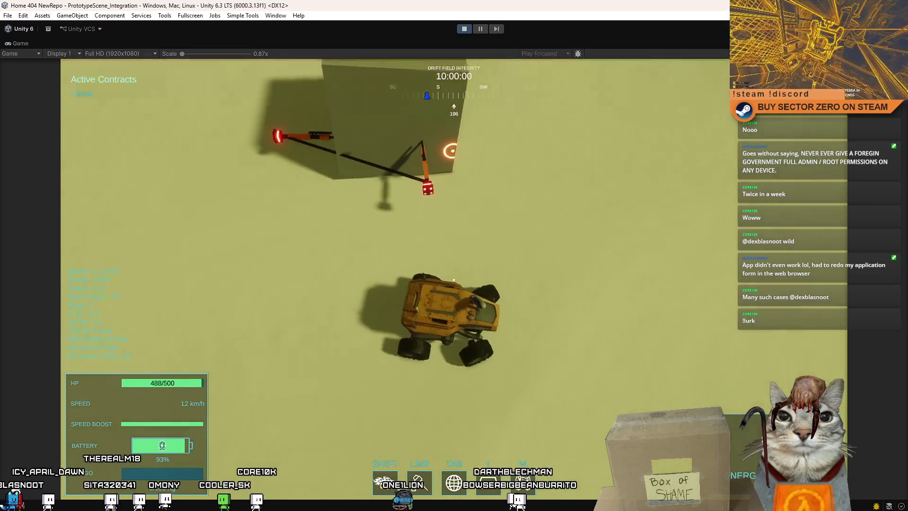
{"action": "key", "text": "a"}
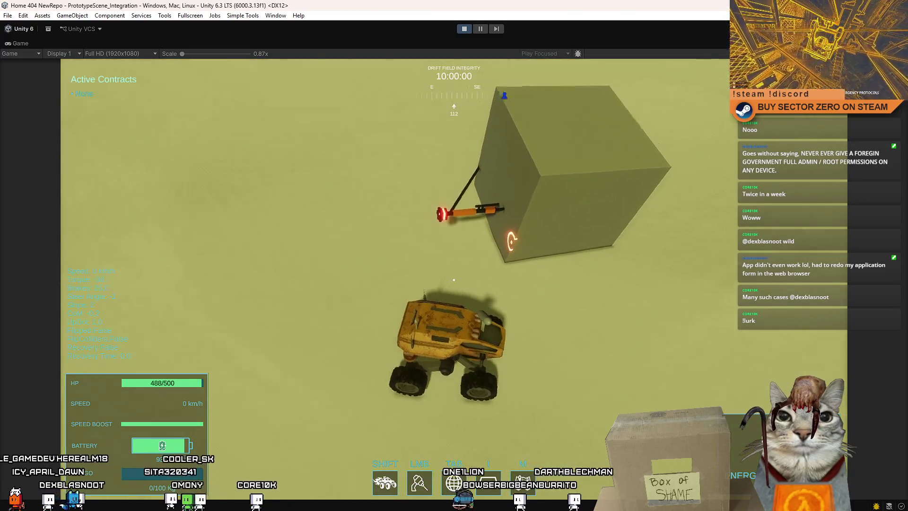
{"action": "key", "text": "w"}
{"action": "key", "text": "c"}
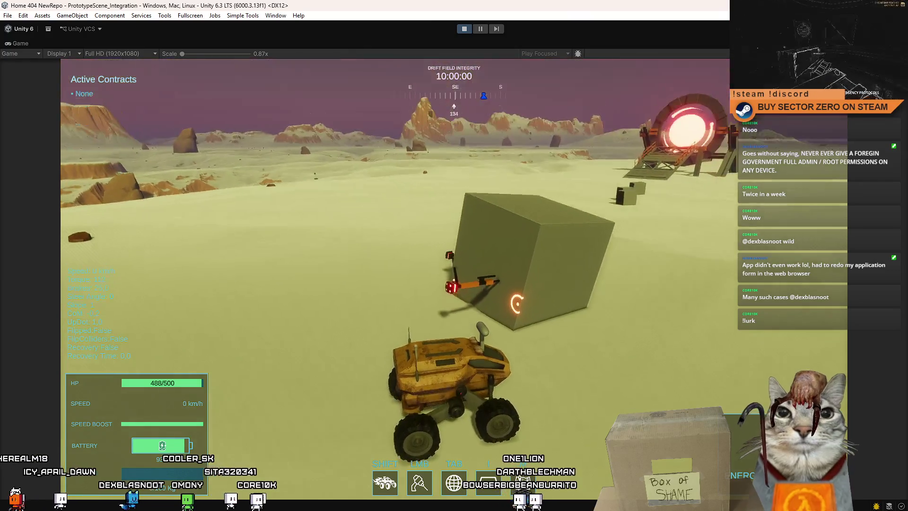
{"action": "key", "text": "c"}
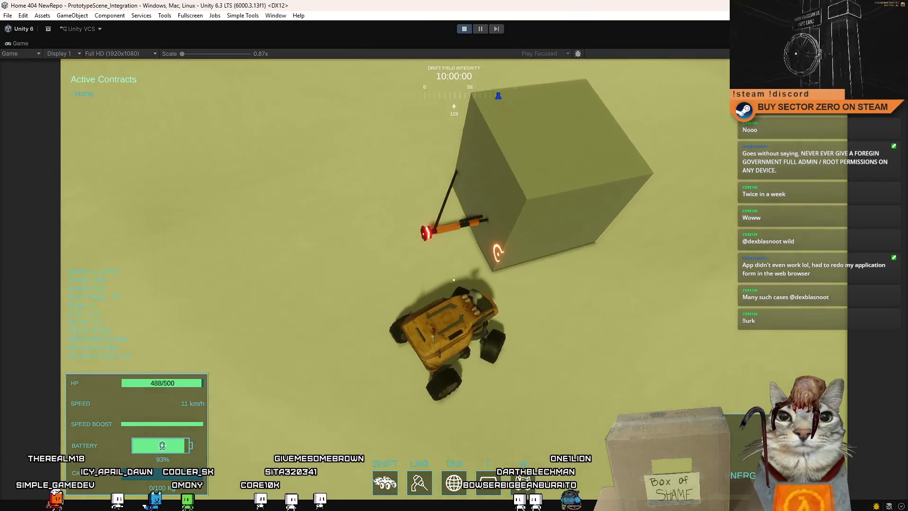
{"action": "key", "text": "w"}
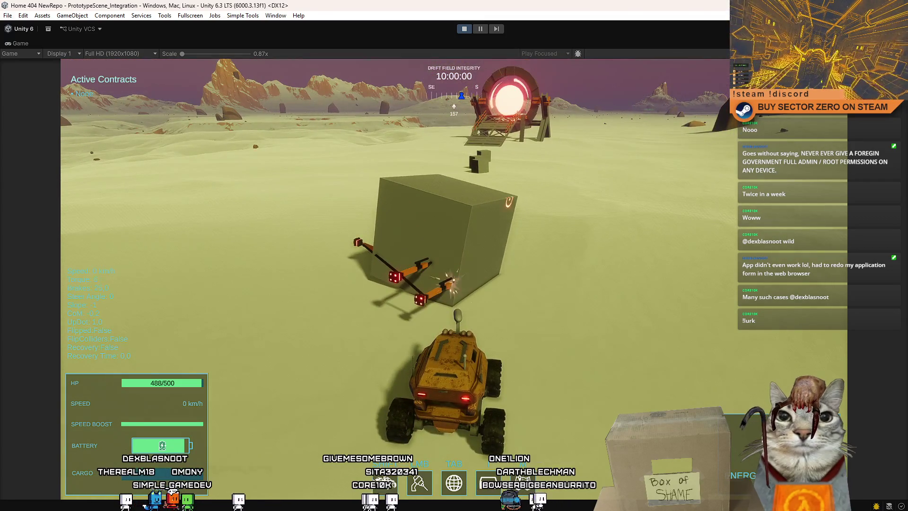
{"action": "key", "text": "c"}
{"action": "key", "text": "c"}
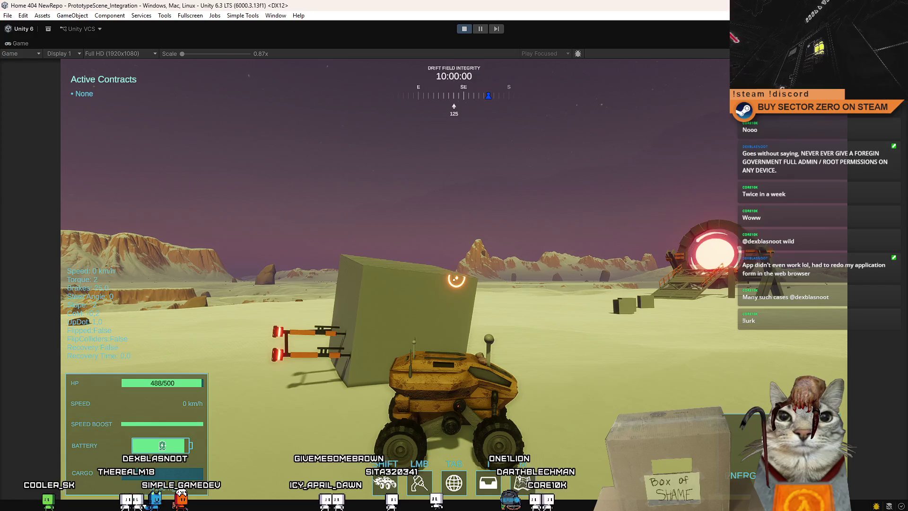
{"action": "key", "text": "w"}
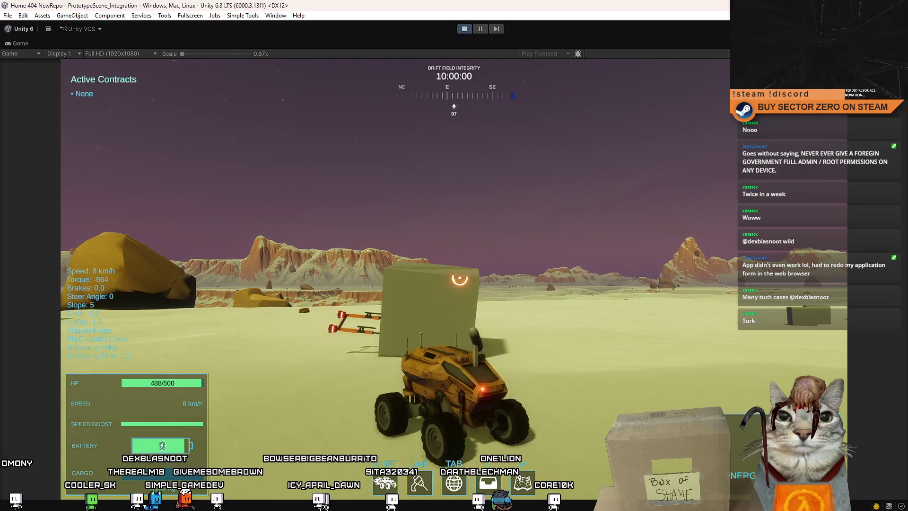
{"action": "key", "text": "s"}
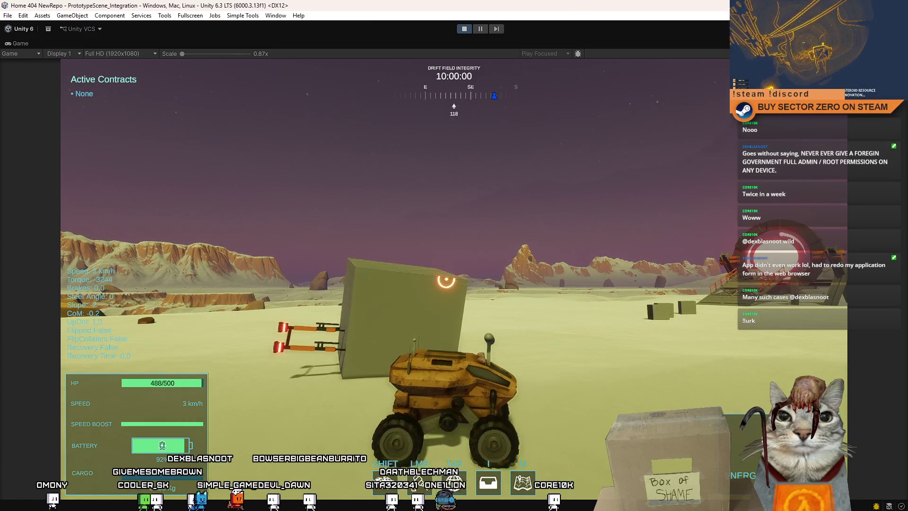
{"action": "key", "text": "F10"}
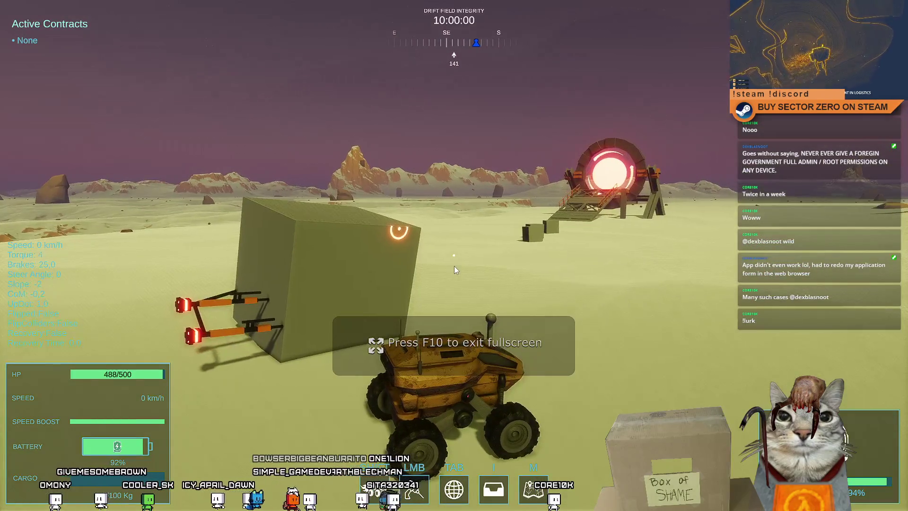
{"action": "key", "text": "F10"}
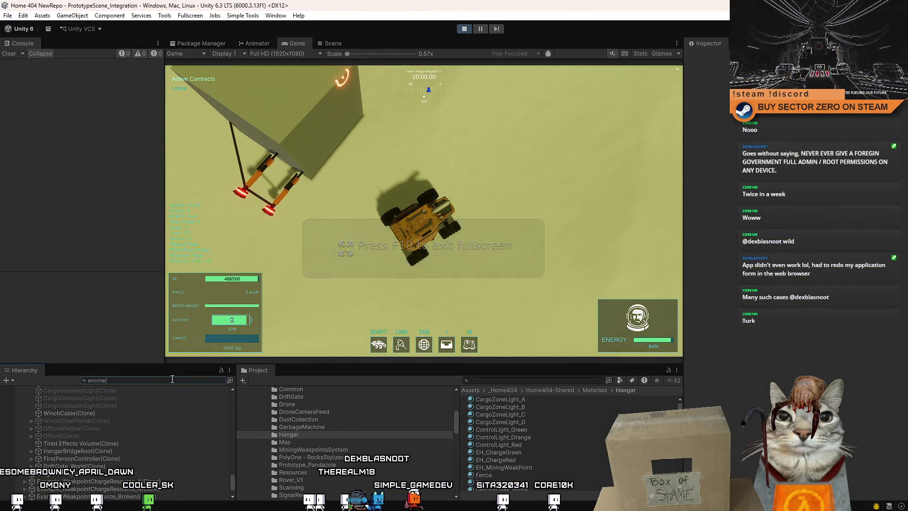
- Filter the Hierarchy for 'anomaly', select every clone, delete them, and return to the Game view
{"action": "type", "text": "y"}
{"action": "left_click", "coordinate": [130, 403]}
{"action": "left_click", "coordinate": [109, 452], "text": "shift"}
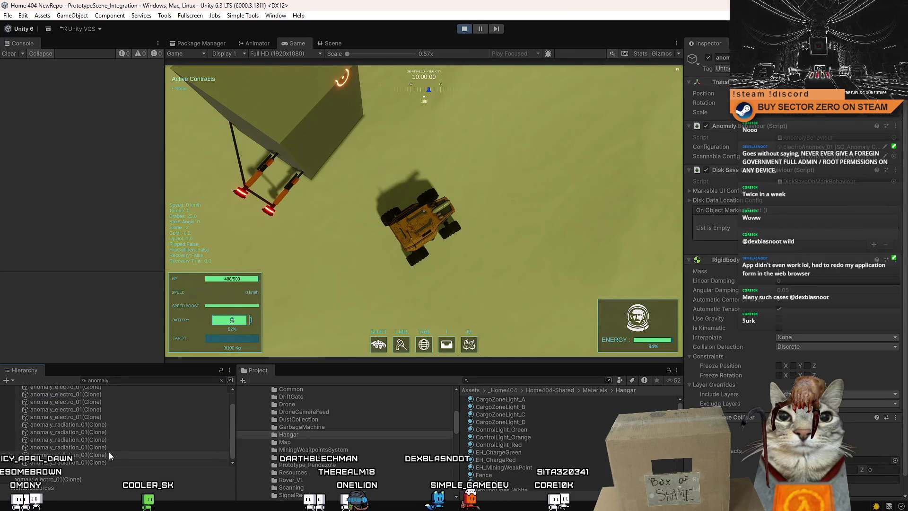
{"action": "scroll", "coordinate": [100, 461], "scroll_direction": "down", "scroll_amount": 1}
{"action": "key", "text": "Delete"}
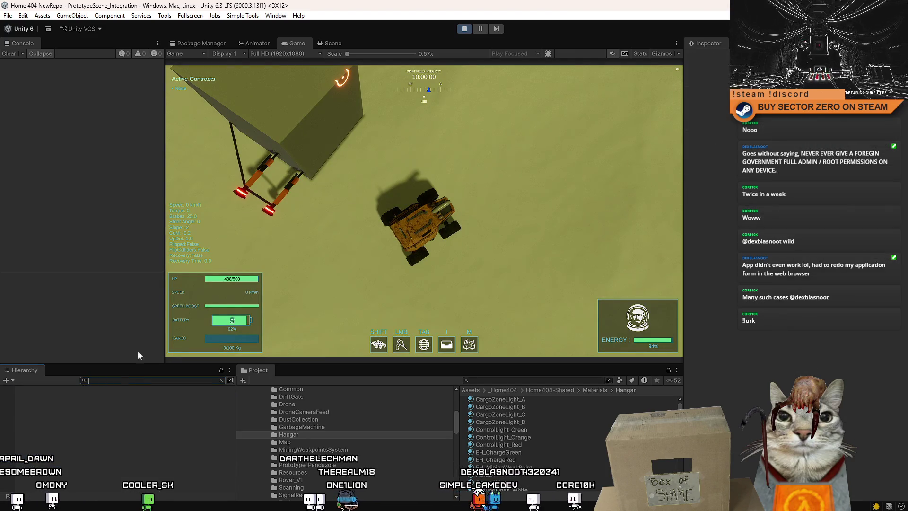
{"action": "key", "text": "ctrl+1"}
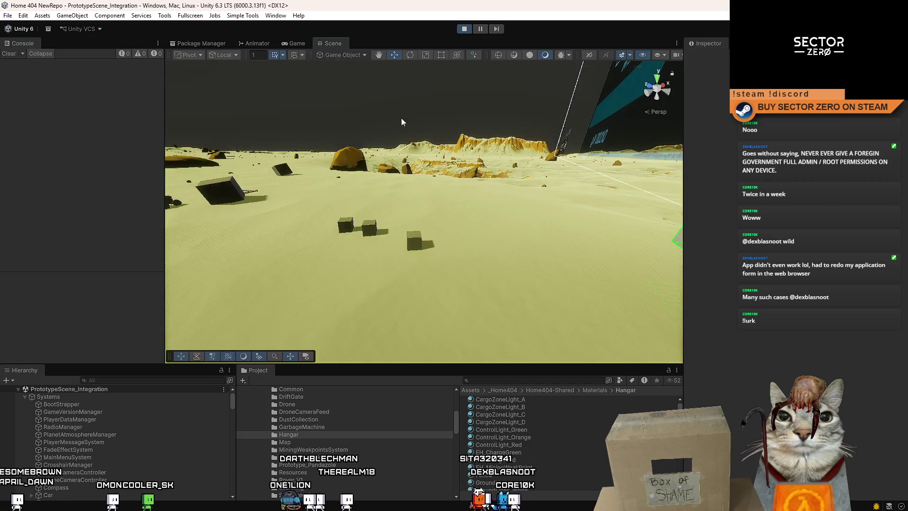
{"action": "left_click", "coordinate": [297, 43]}
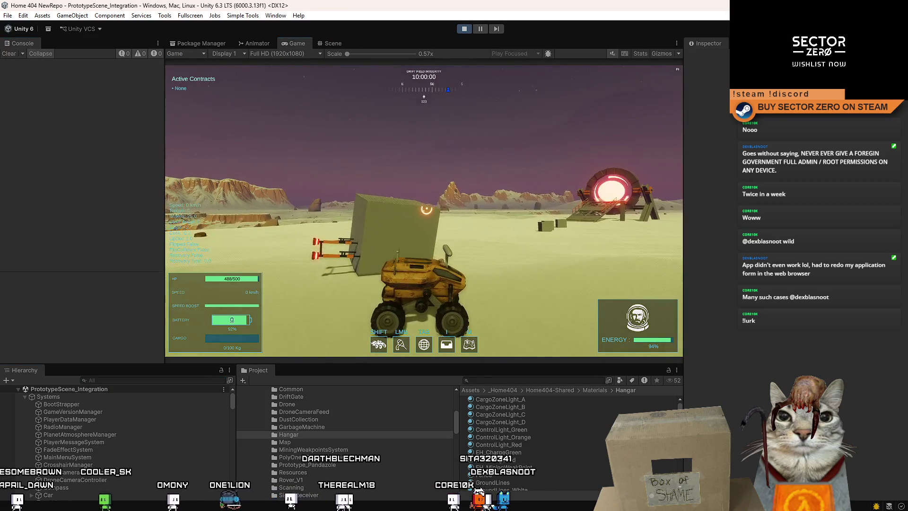
- Drive the rover into the weakpoint box to smash it, then weave between the cubes
{"action": "key", "text": "w"}
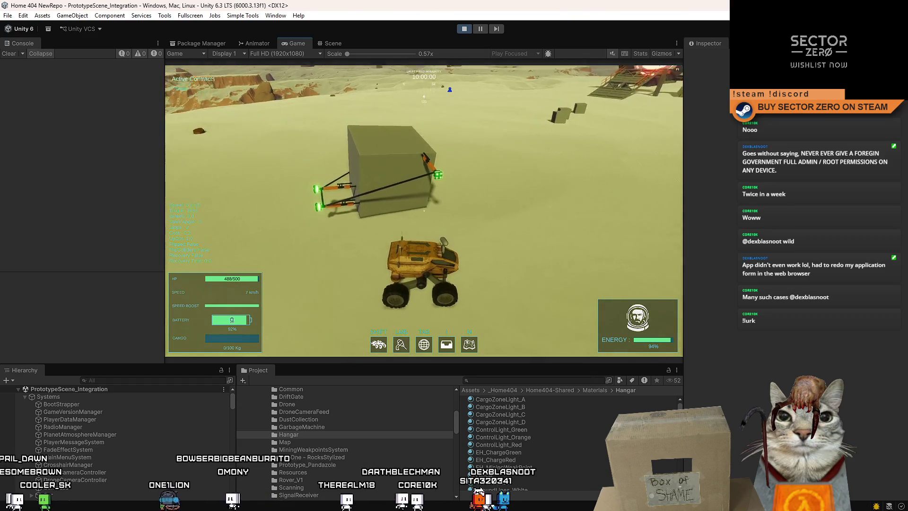
{"action": "key", "text": "a"}
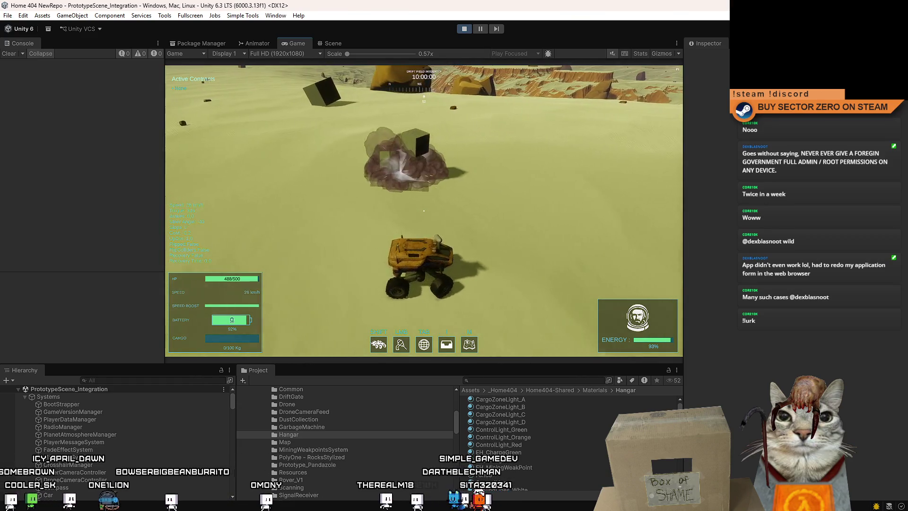
{"action": "key", "text": "w"}
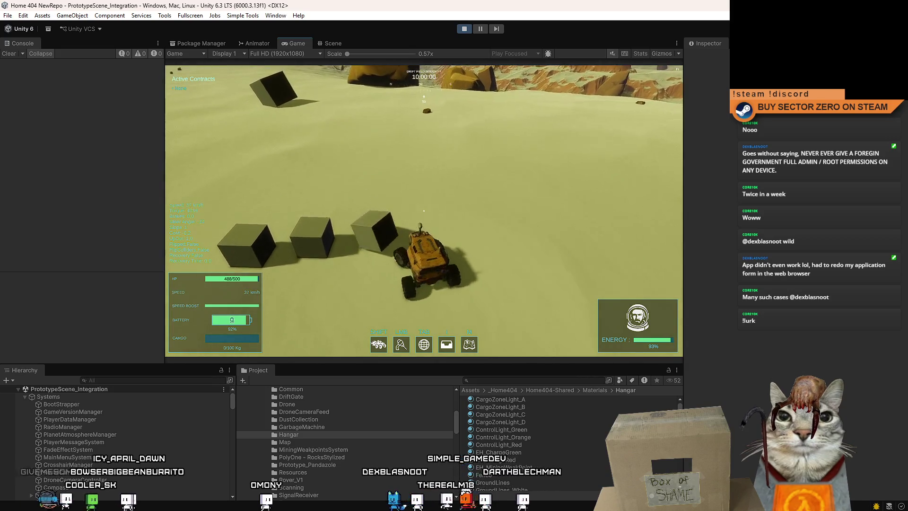
{"action": "key", "text": "d"}
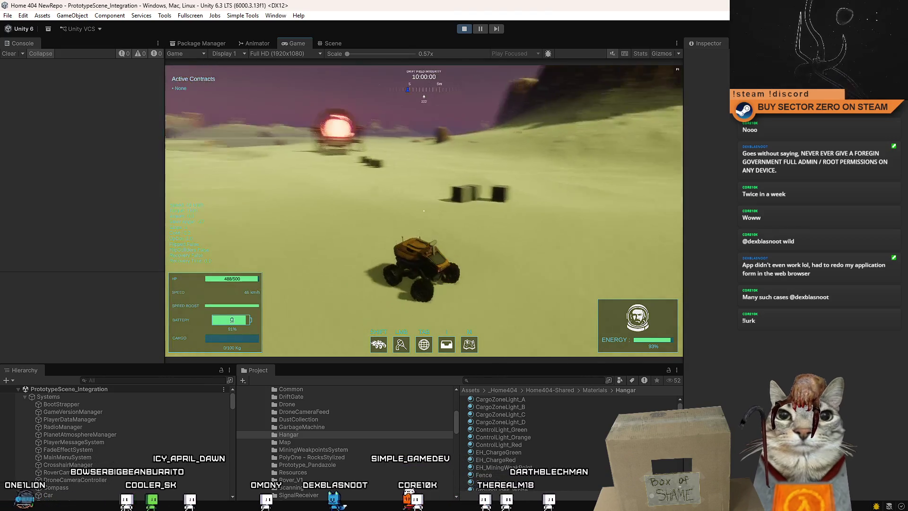
{"action": "key", "text": "a"}
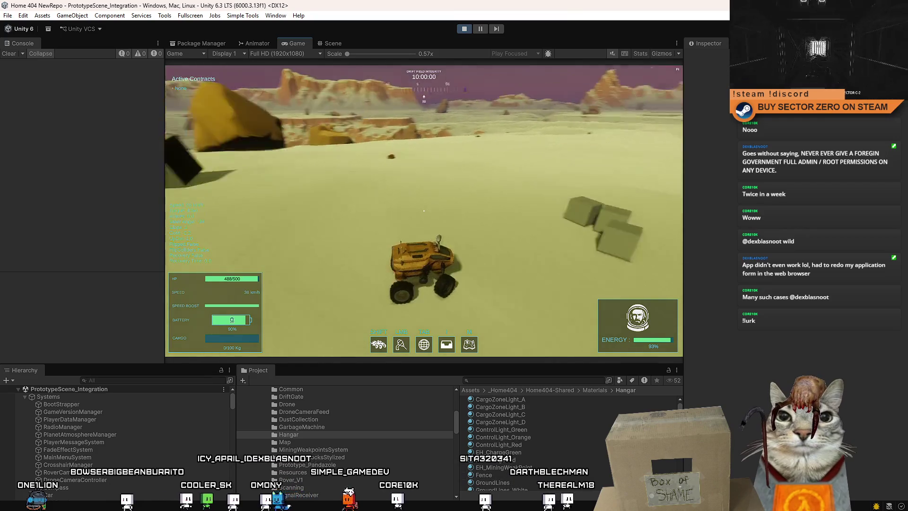
{"action": "key", "text": "d"}
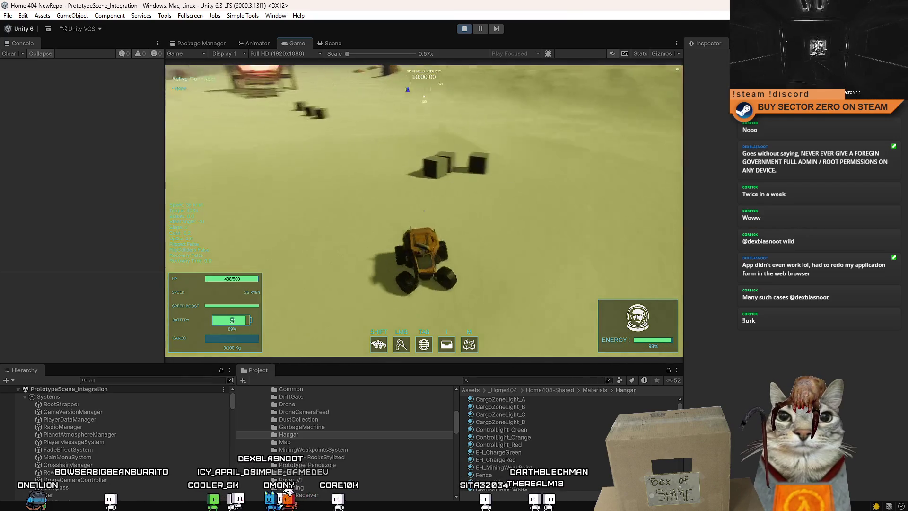
- Steer past the portal toward the cliffs and boost across the plain with Shift+W
{"action": "key", "text": "a"}
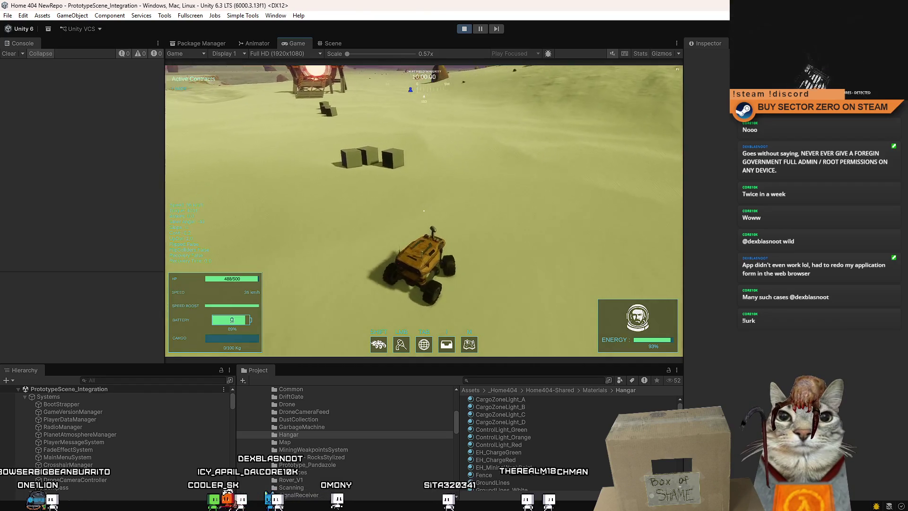
{"action": "key", "text": "a"}
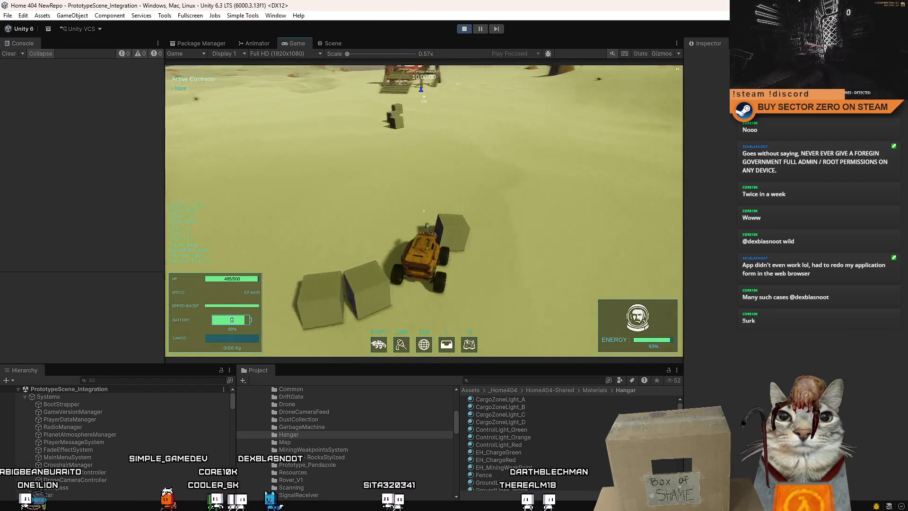
{"action": "key", "text": "a"}
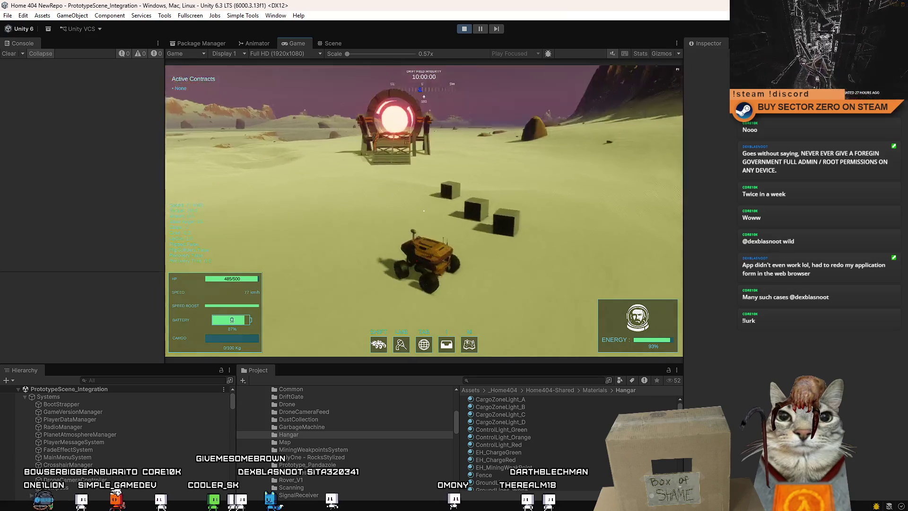
{"action": "key", "text": "w"}
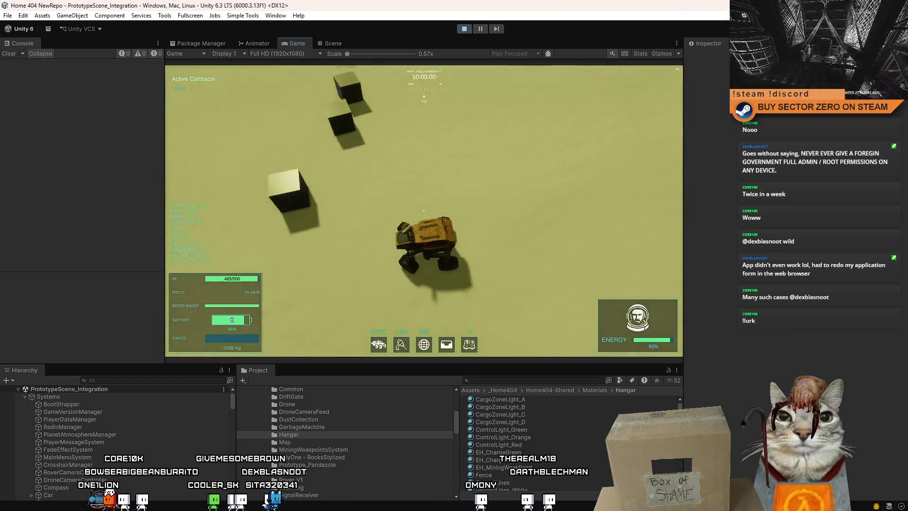
{"action": "key", "text": "w"}
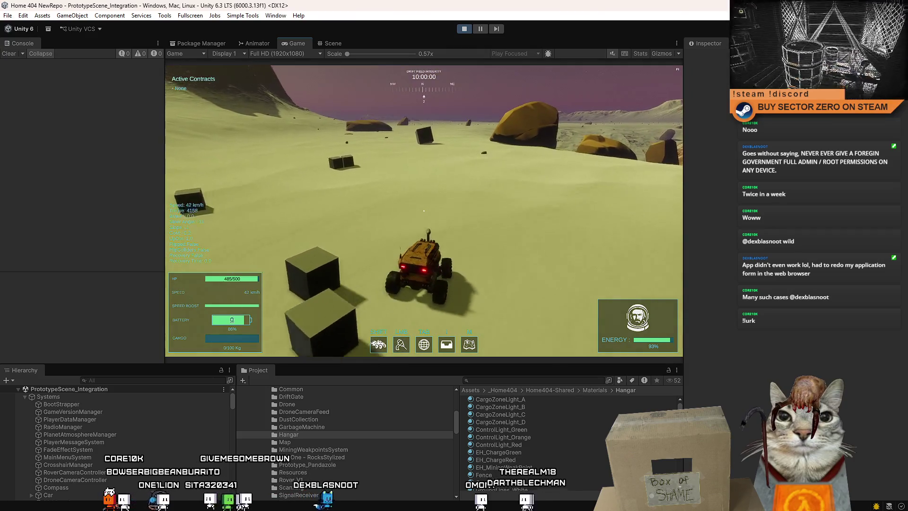
{"action": "key", "text": "shift+w"}
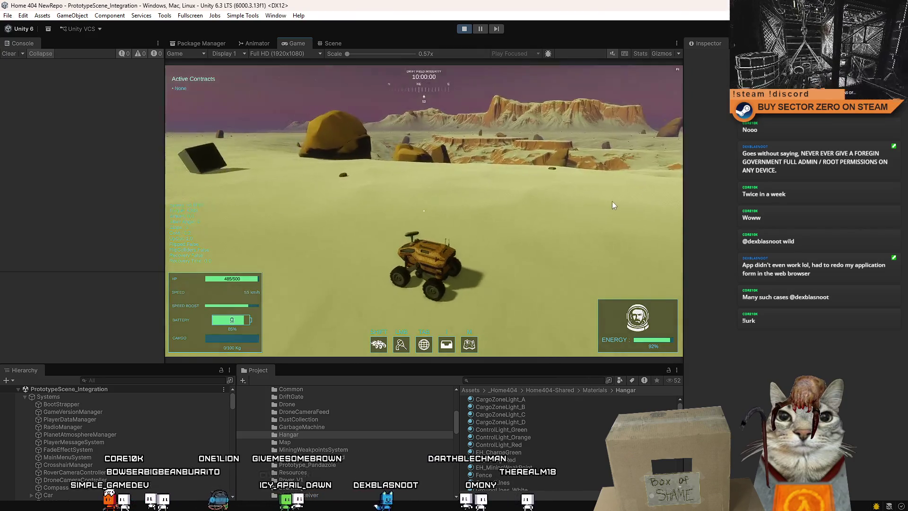
- Ram the dark cube away, reverse, and turn back to push it
{"action": "key", "text": "d"}
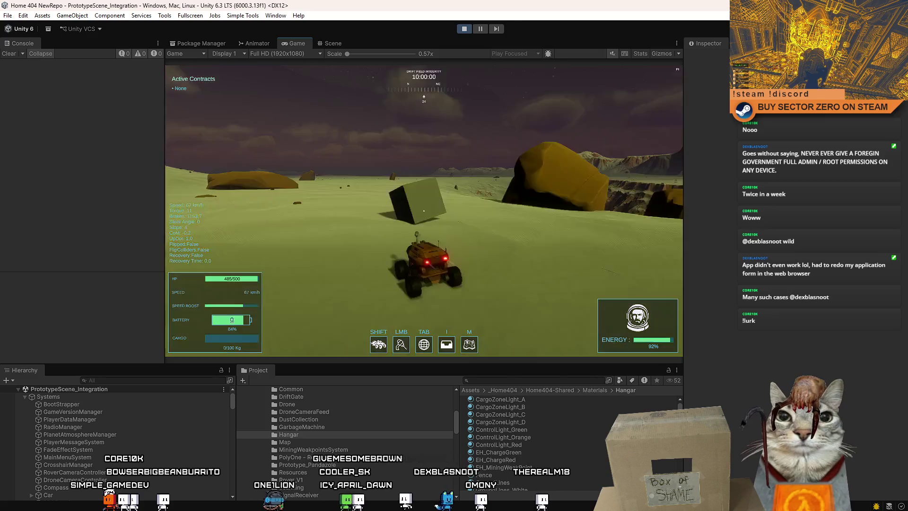
{"action": "key", "text": "s"}
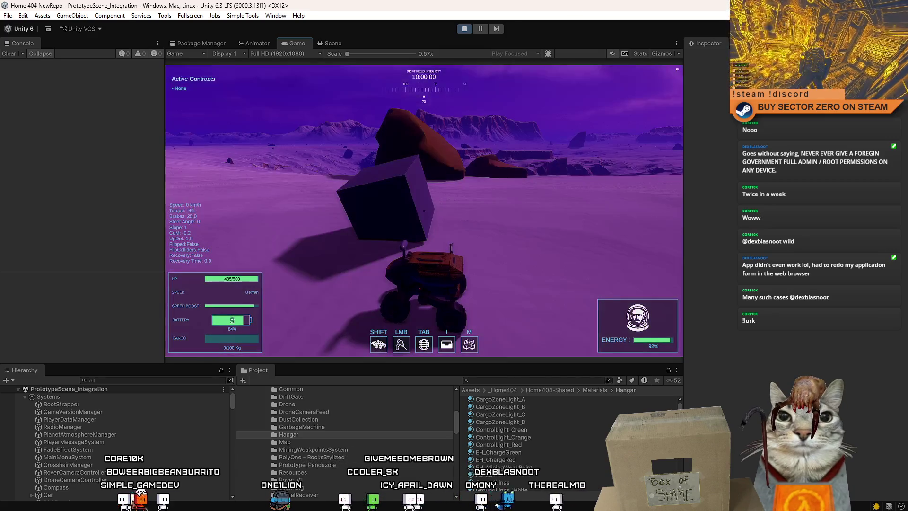
{"action": "key", "text": "s"}
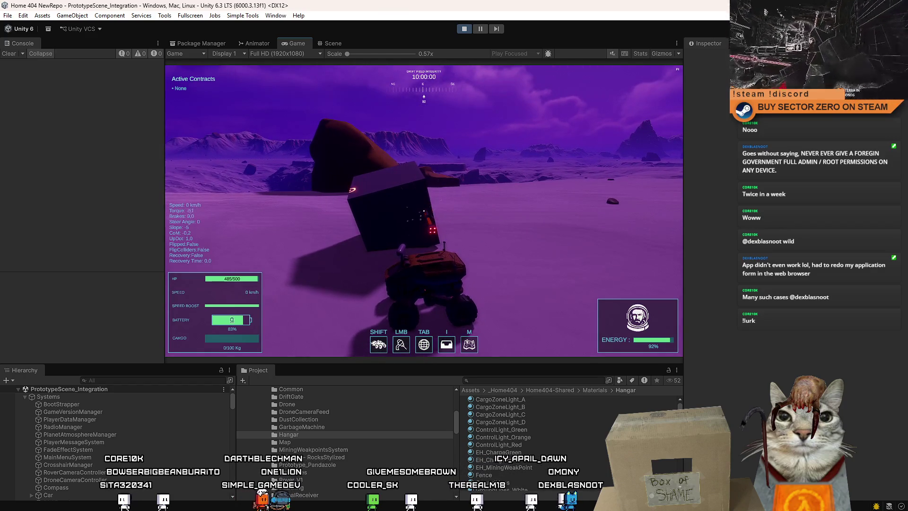
{"action": "key", "text": "w"}
{"action": "key", "text": "d"}
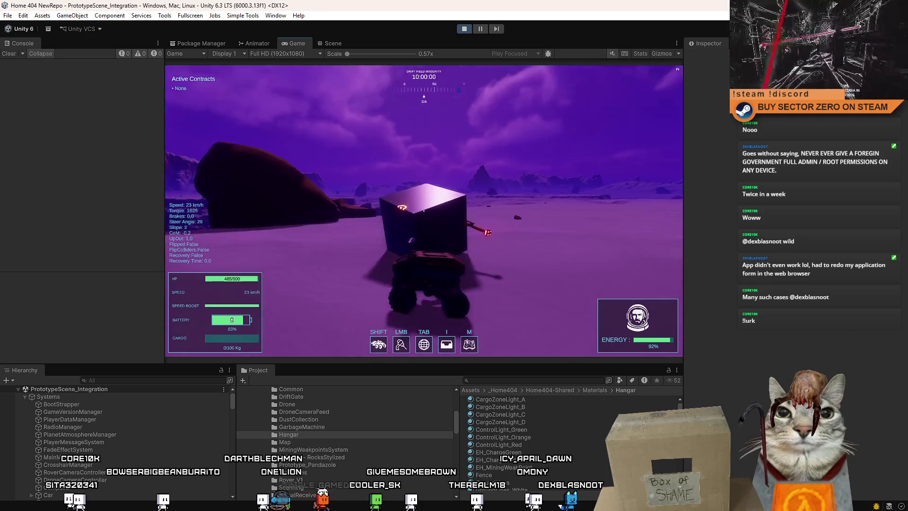
{"action": "key", "text": "s"}
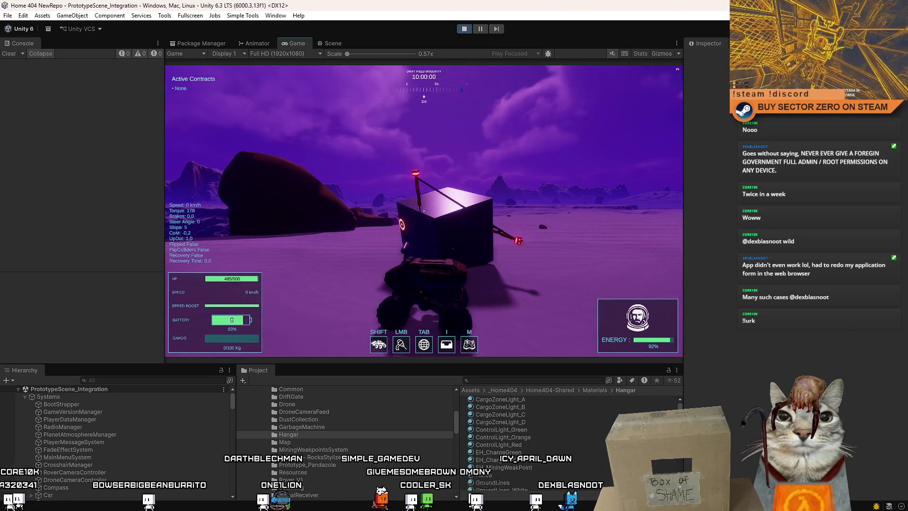
- Shove the charge cube forward while turning right, then brake and drive off rightward
{"action": "key", "text": "w"}
{"action": "key", "text": "d"}
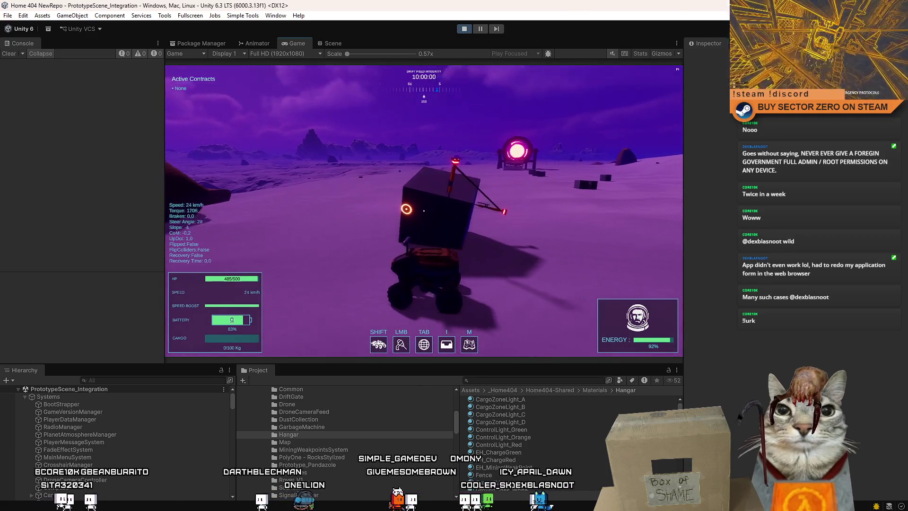
{"action": "key", "text": "s"}
{"action": "key", "text": "w"}
{"action": "key", "text": "d"}
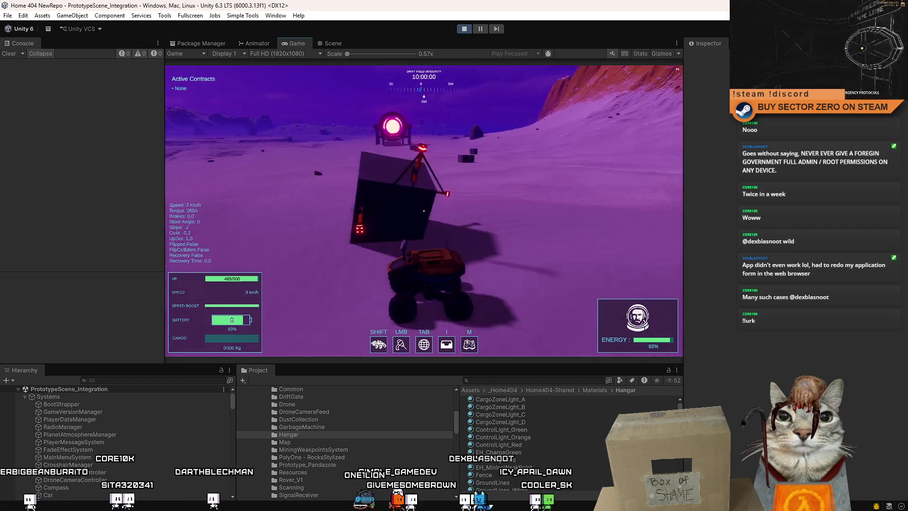
{"action": "key", "text": "w"}
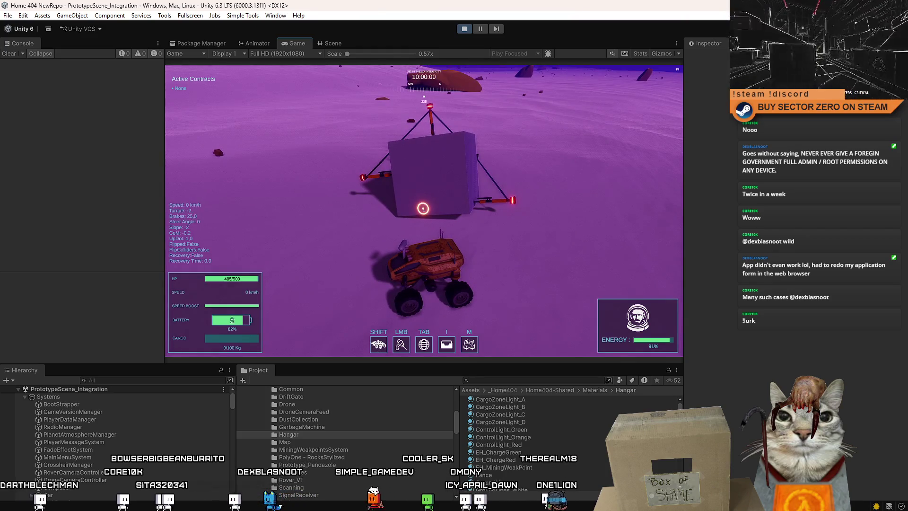
{"action": "key", "text": "w"}
{"action": "key", "text": "d"}
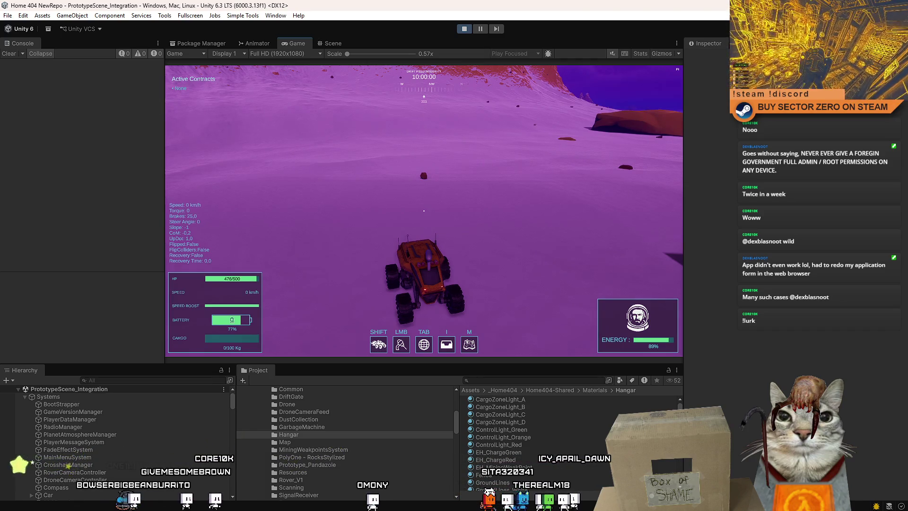
- Drive the rover forward, weaving right and left, then accelerate past the glowing portal
{"action": "key", "text": "w"}
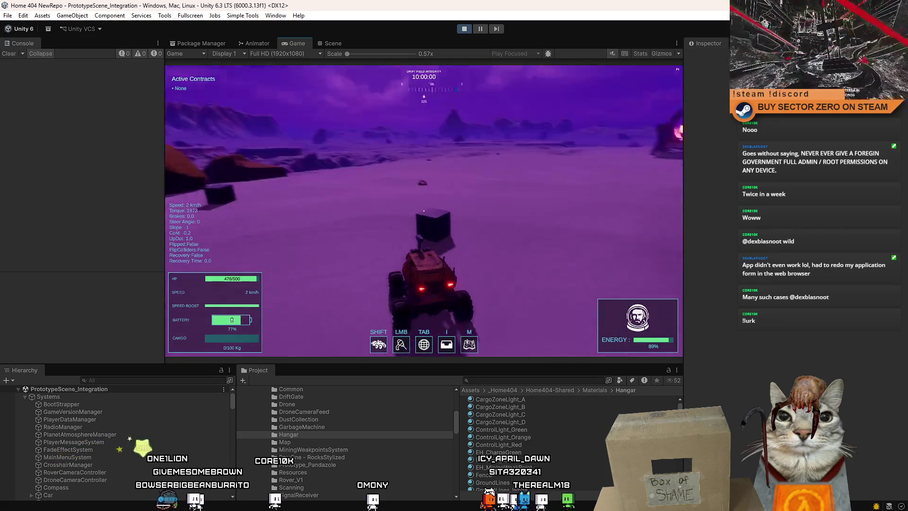
{"action": "key", "text": "d"}
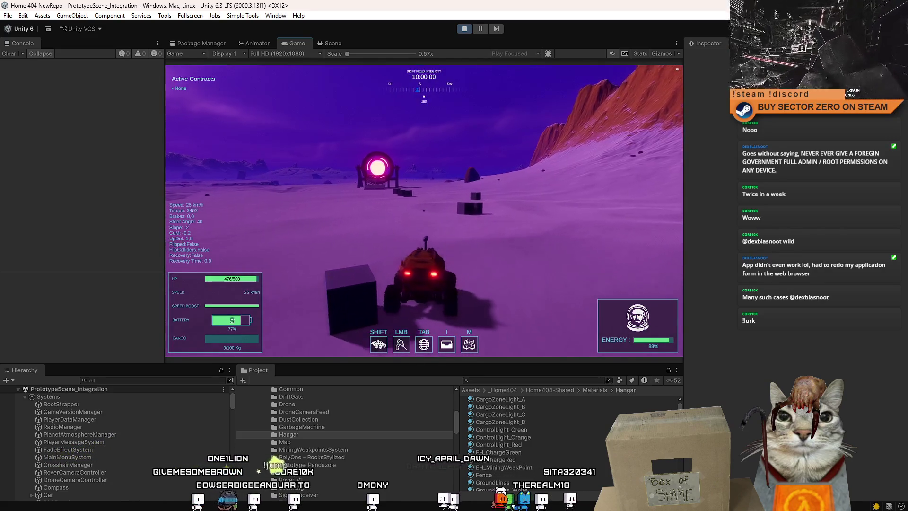
{"action": "key", "text": "a"}
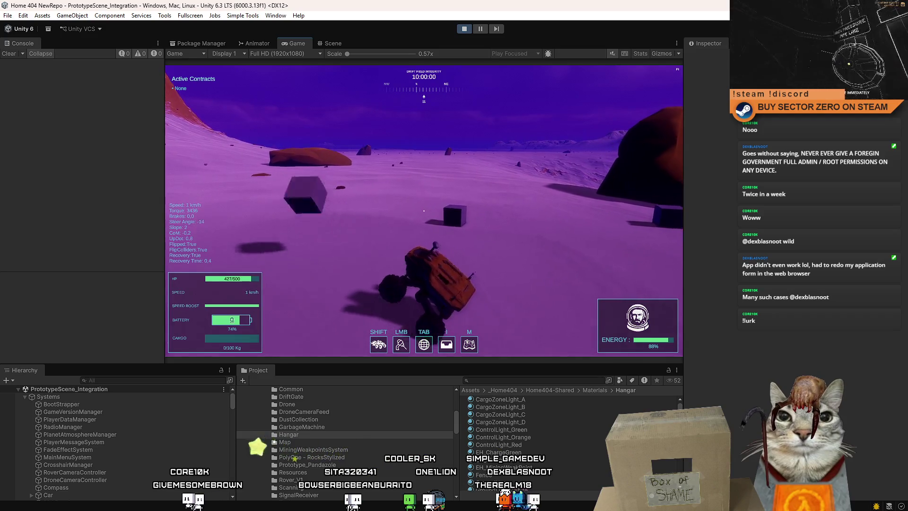
{"action": "key", "text": "d"}
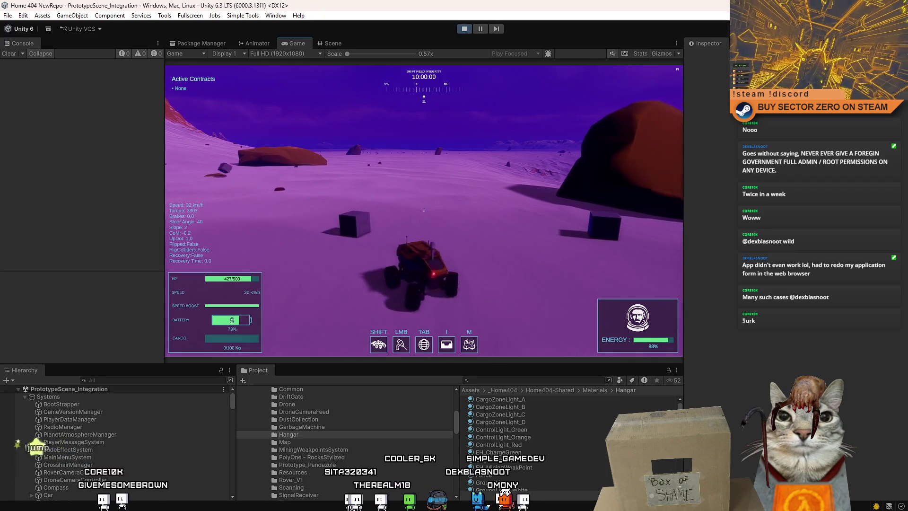
{"action": "key", "text": "d"}
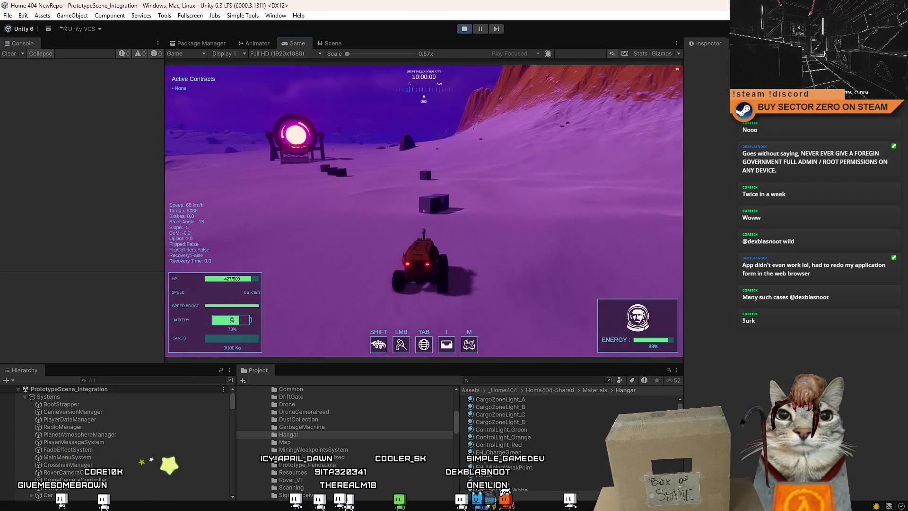
{"action": "key", "text": "a"}
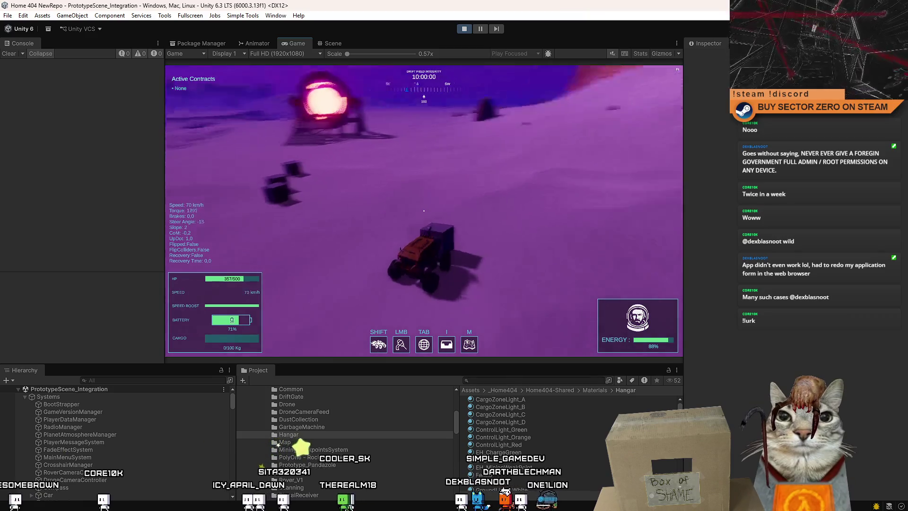
{"action": "key", "text": "w"}
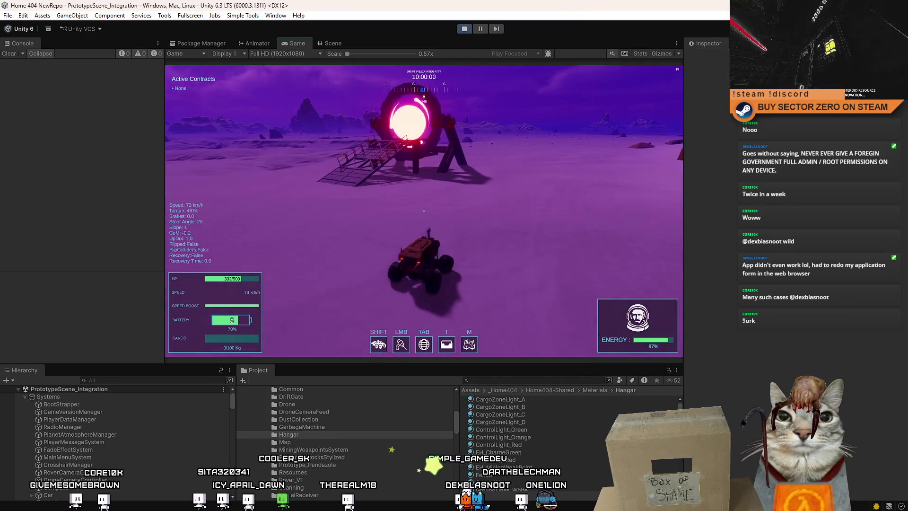
{"action": "key", "text": "w"}
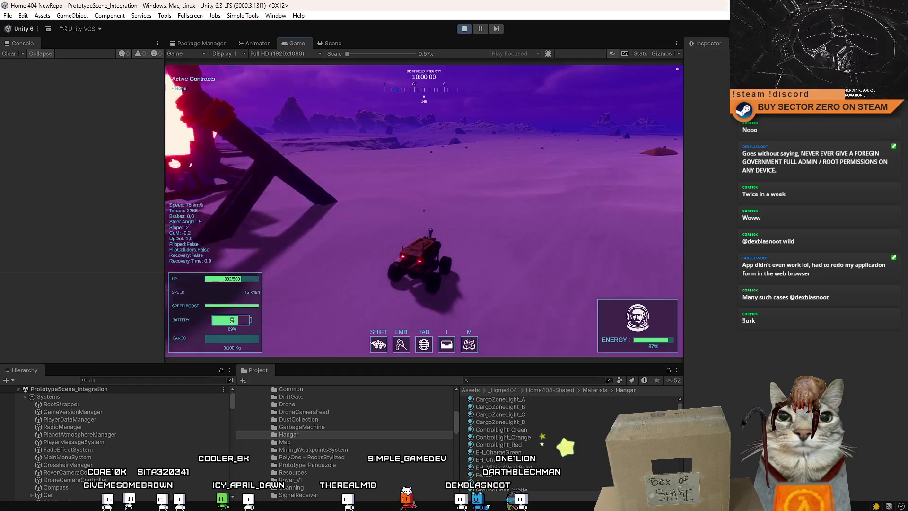
- Cross the plain and loop left past the glowing gate, braking and steering to slow down
{"action": "key", "text": "d"}
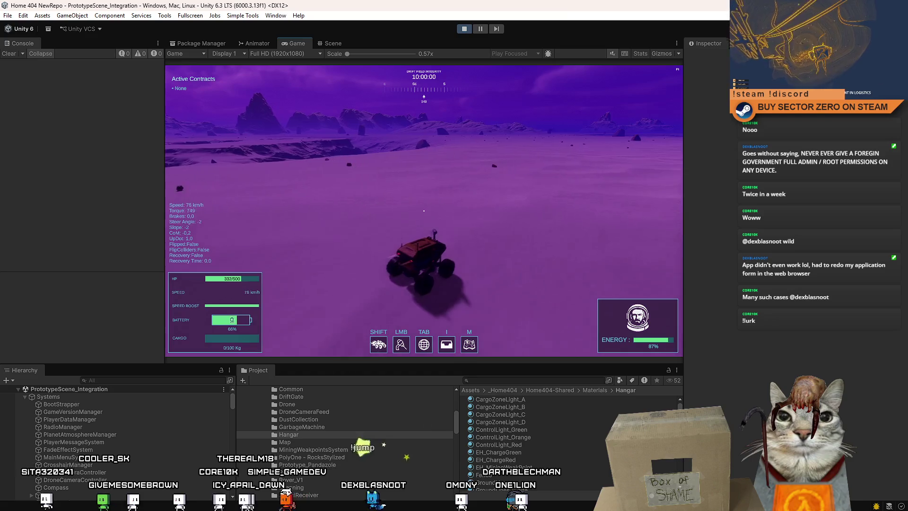
{"action": "key", "text": "w"}
{"action": "key", "text": "a"}
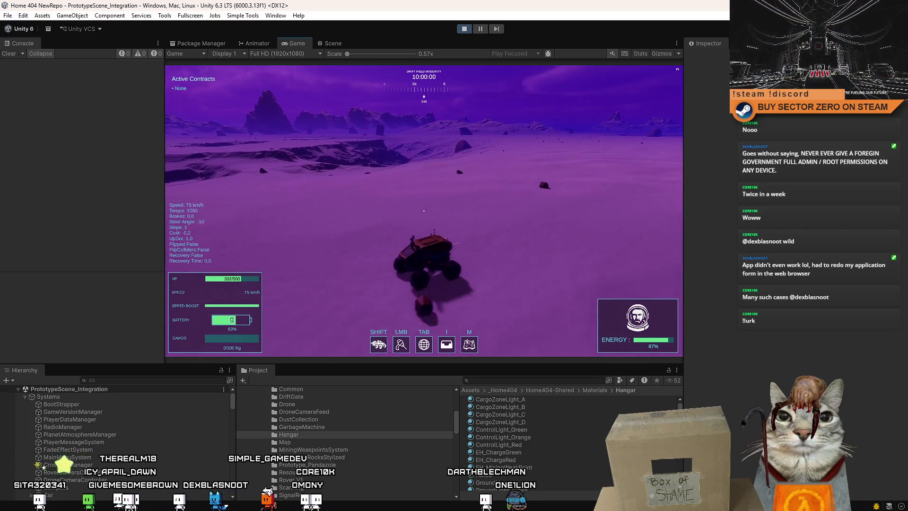
{"action": "key", "text": "a"}
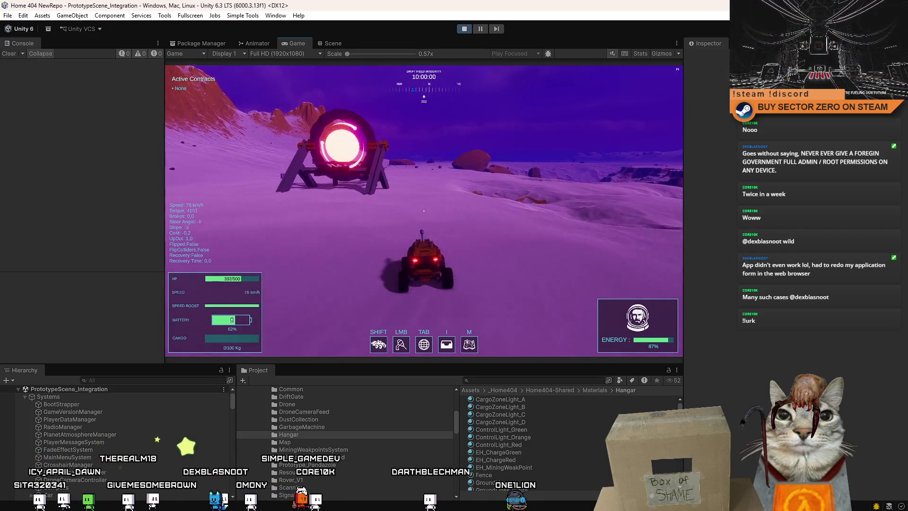
{"action": "key", "text": "w"}
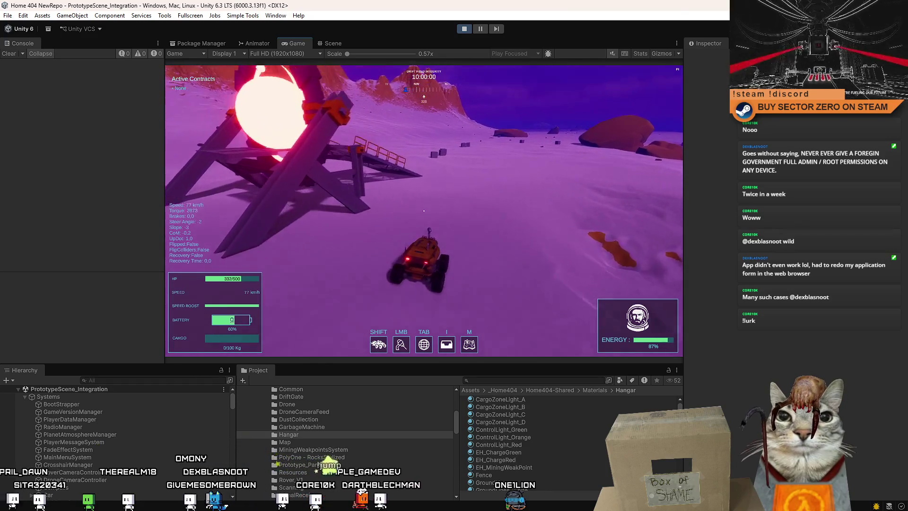
{"action": "key", "text": "s"}
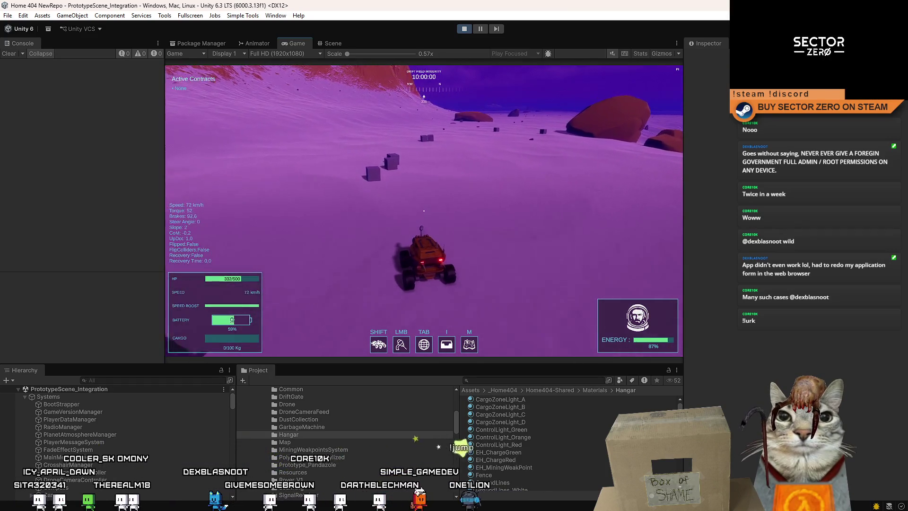
{"action": "key", "text": "a"}
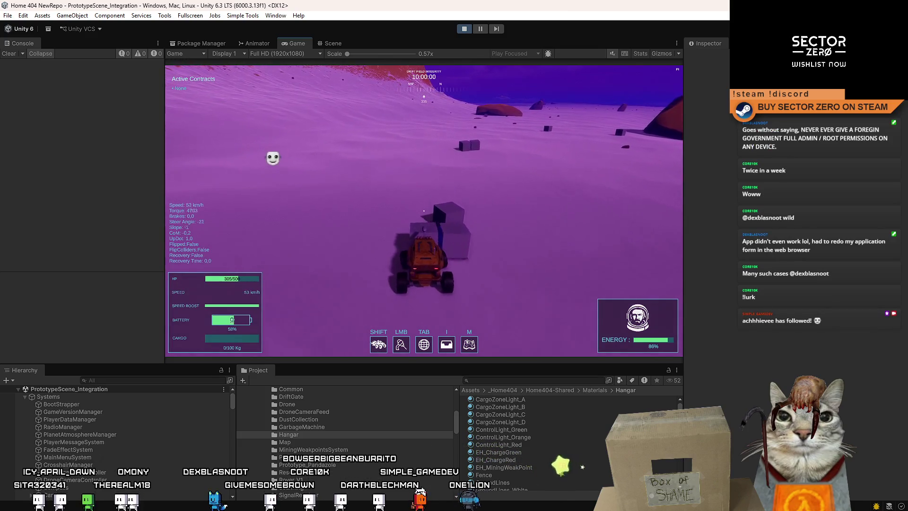
{"action": "key", "text": "d"}
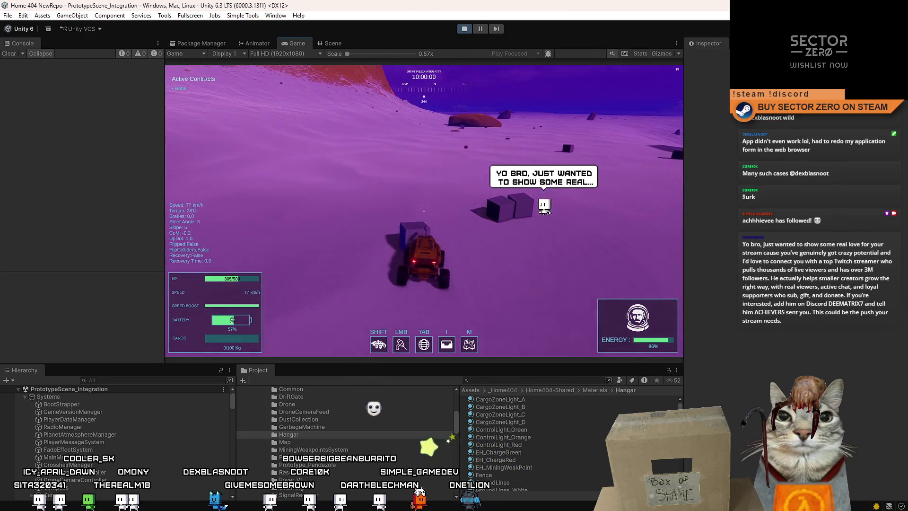
{"action": "key", "text": "s"}
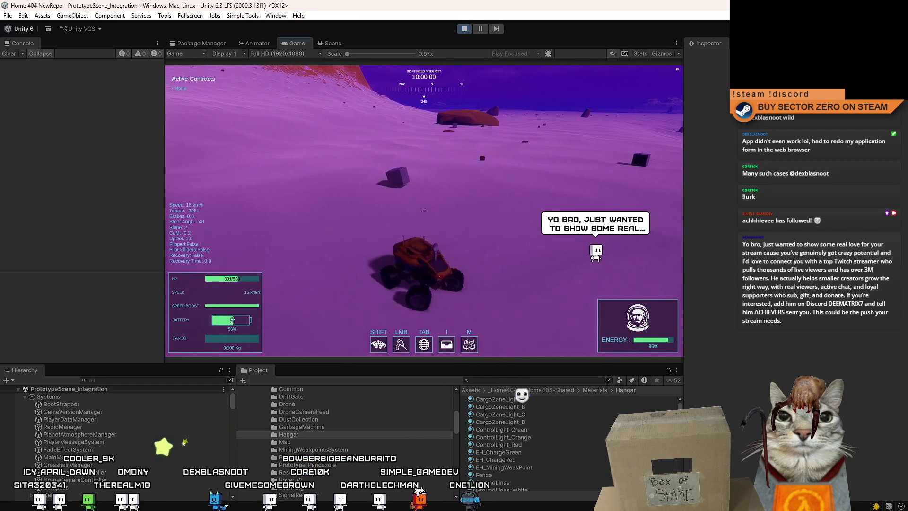
{"action": "key", "text": "w"}
{"action": "key", "text": "d"}
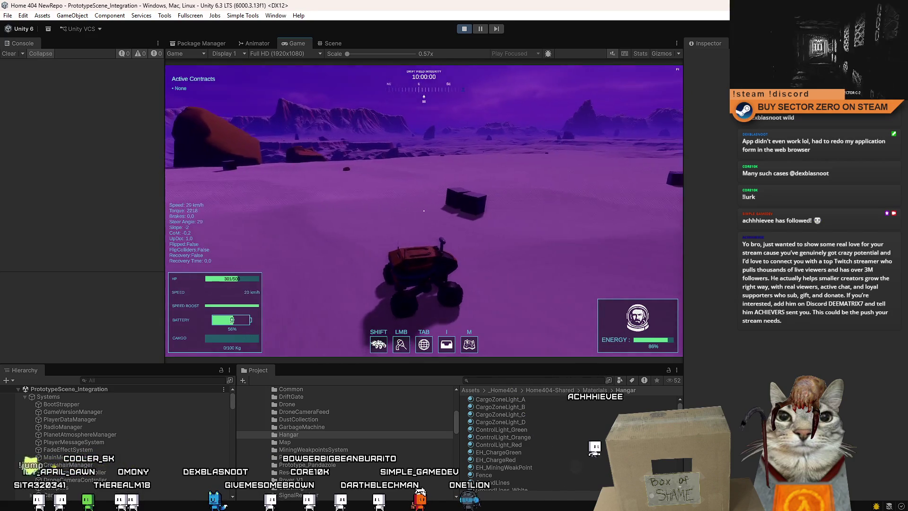
- Open and close the pause menu, resume driving with a Shift boost, then release the mouse with Escape
{"action": "key", "text": "Escape"}
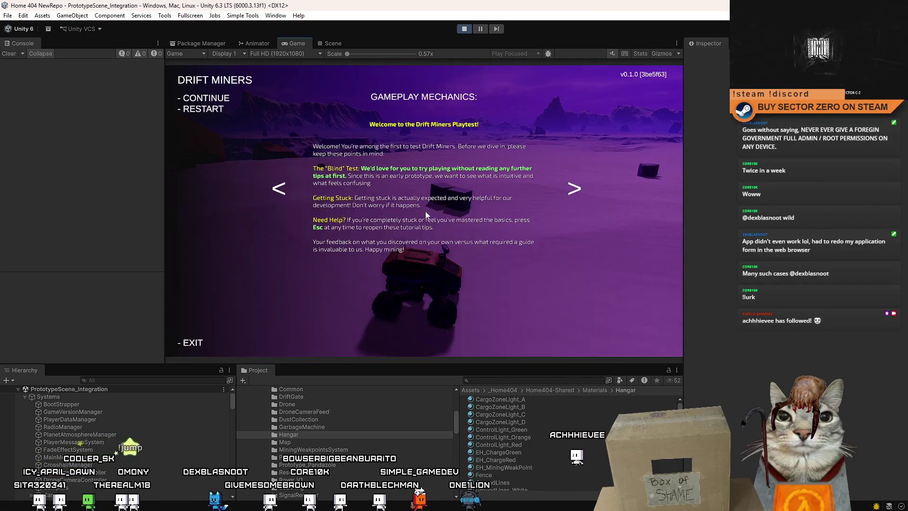
{"action": "key", "text": "Escape"}
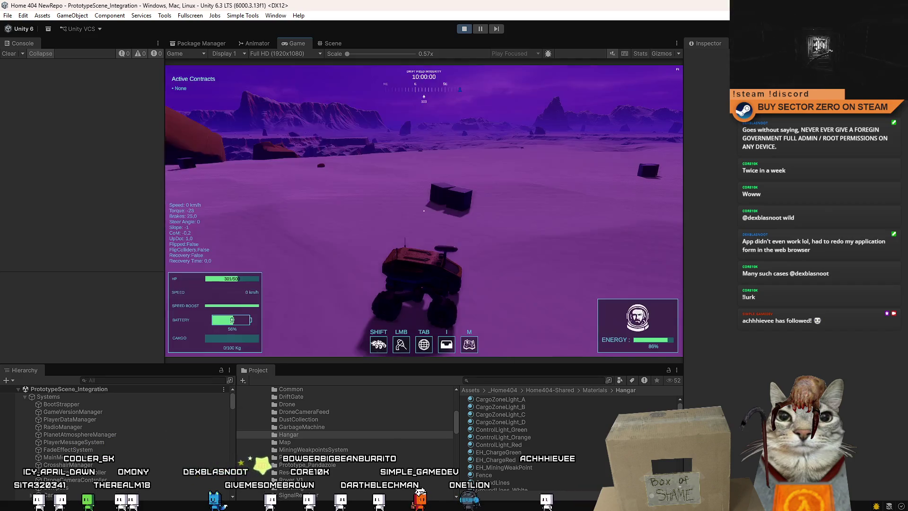
{"action": "key", "text": "w"}
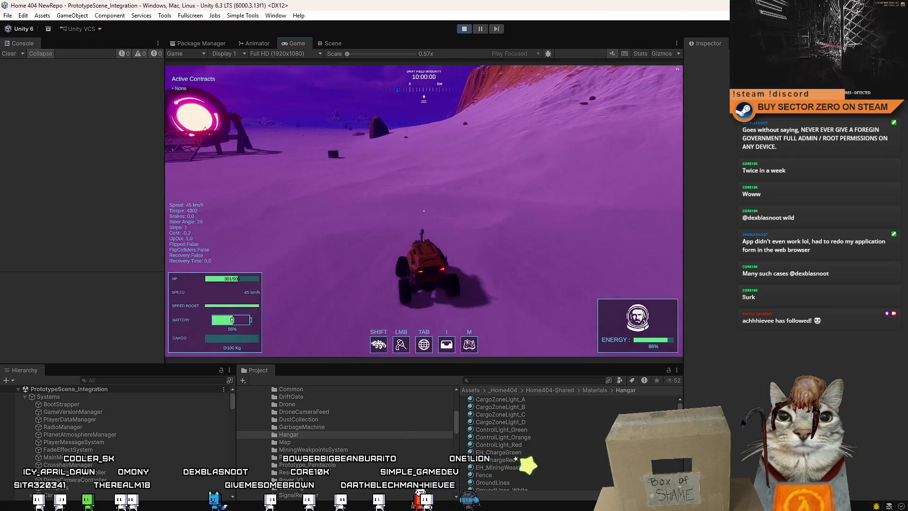
{"action": "key", "text": "a"}
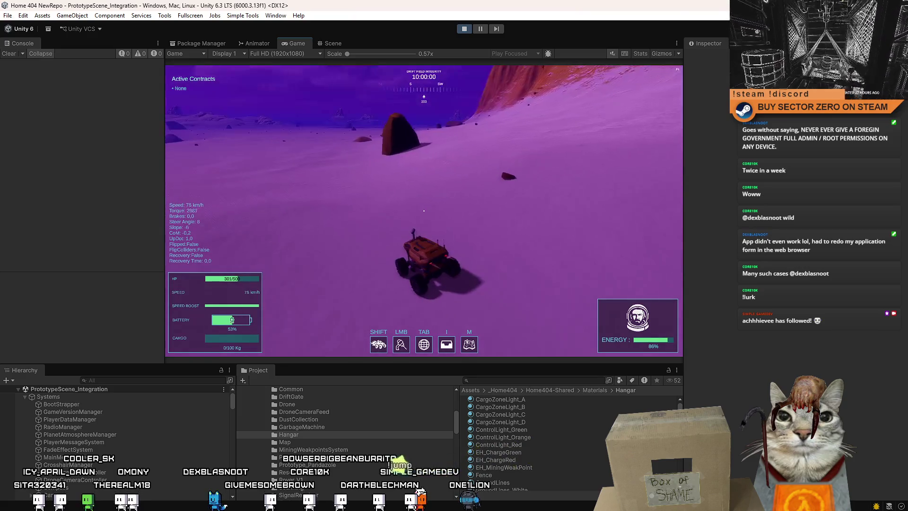
{"action": "key", "text": "d"}
{"action": "key", "text": "shift"}
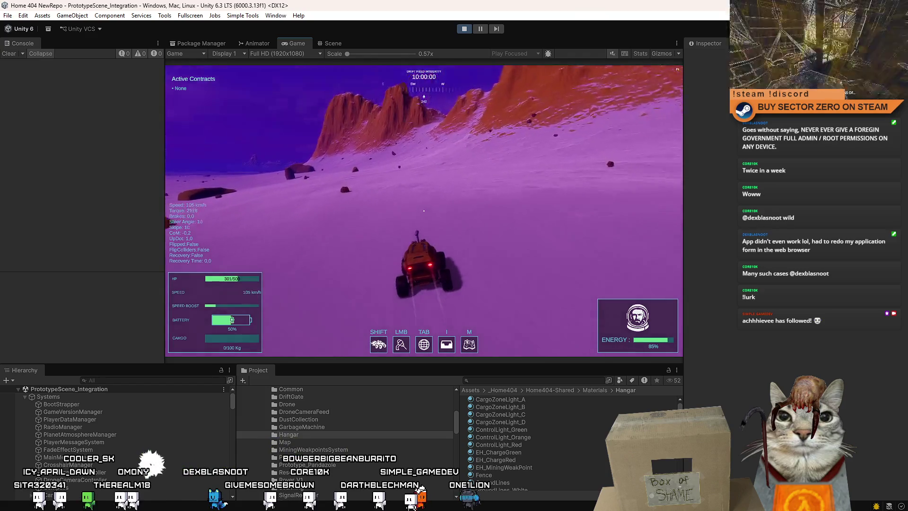
{"action": "key", "text": "a"}
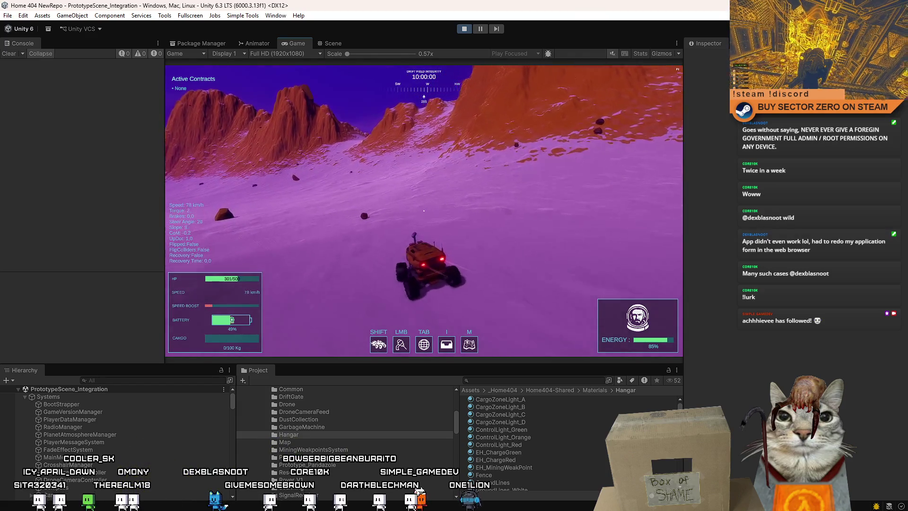
{"action": "key", "text": "a"}
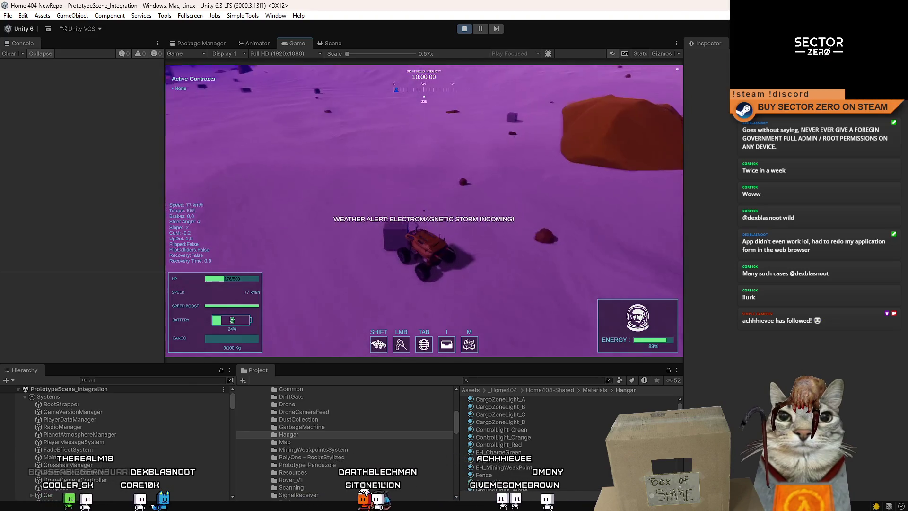
{"action": "key", "text": "Escape"}
{"action": "key", "text": "Escape"}
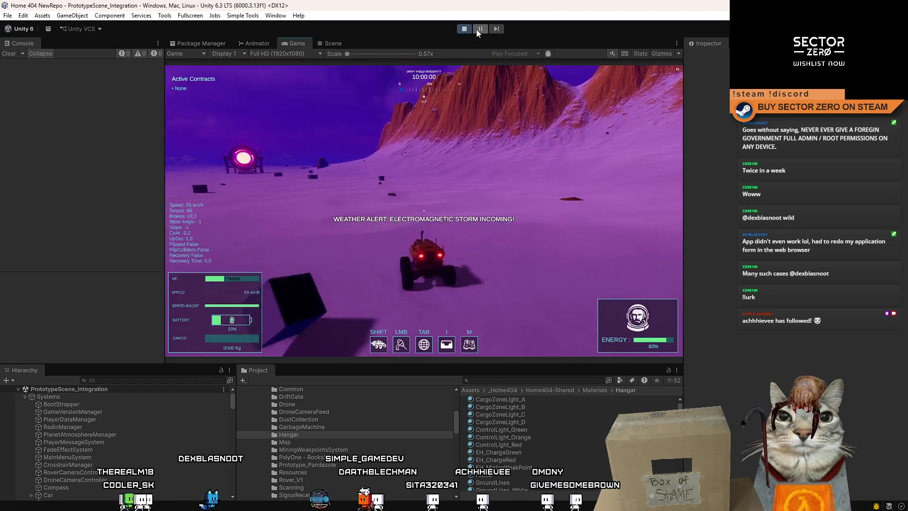
- Pause Play mode, switch to the Scene view, and select MiningChargeWeakpoint from a 'charge weak' project search
{"action": "left_click", "coordinate": [476, 29]}
{"action": "left_click", "coordinate": [326, 44]}
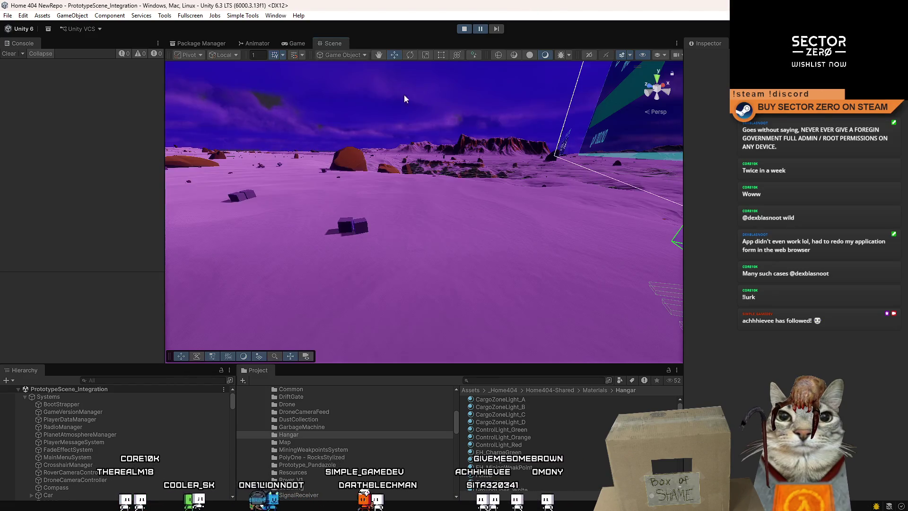
{"action": "left_click_drag", "start_coordinate": [404, 99], "coordinate": [426, 141]}
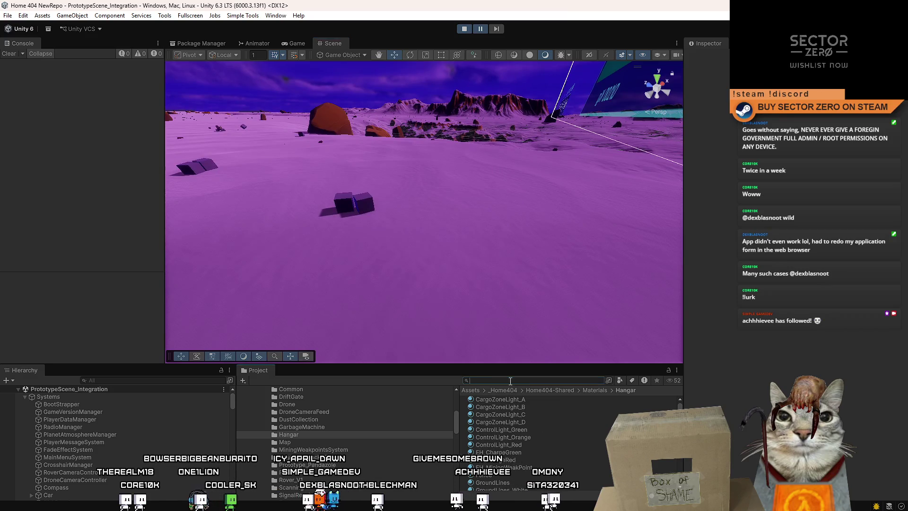
{"action": "type", "text": "wekpoint"}
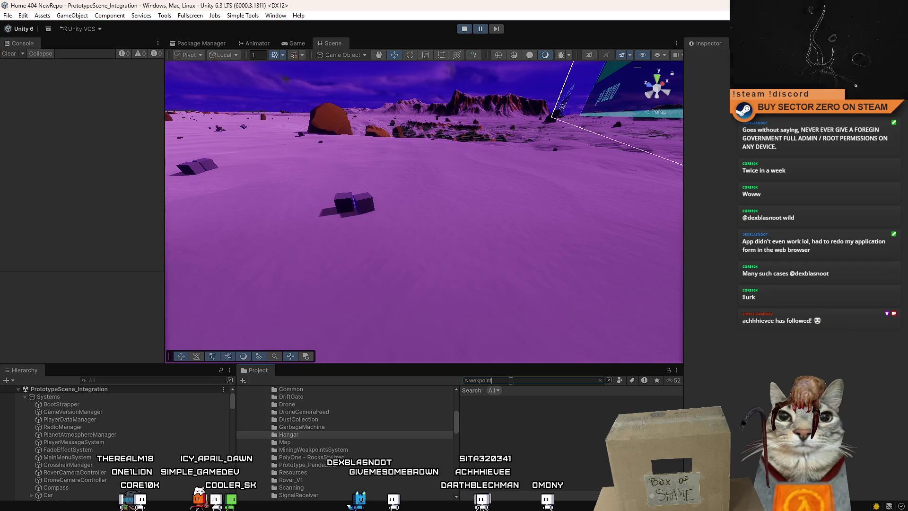
{"action": "type", "text": "charge wea"}
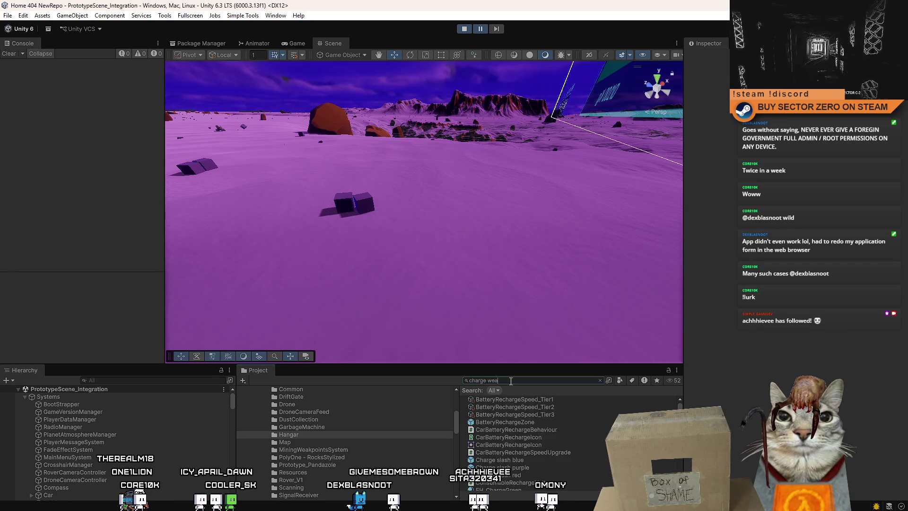
{"action": "type", "text": "k"}
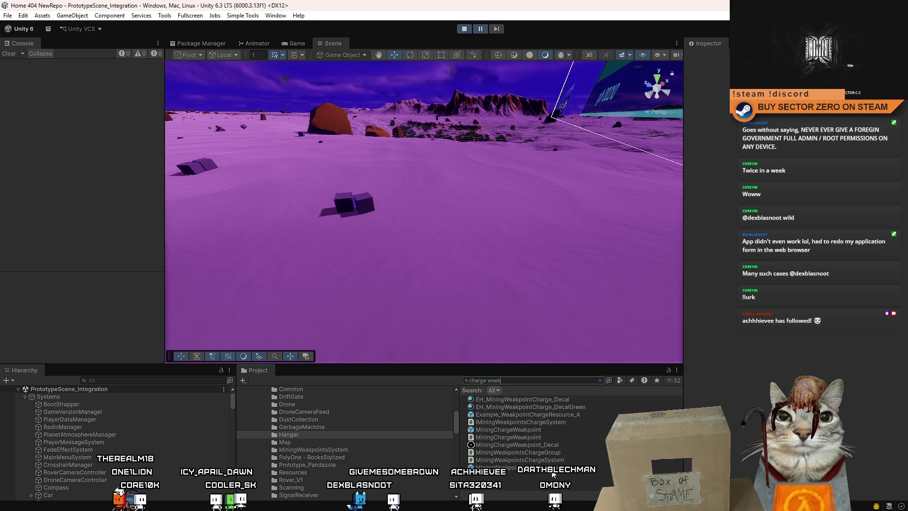
{"action": "left_click", "coordinate": [547, 430]}
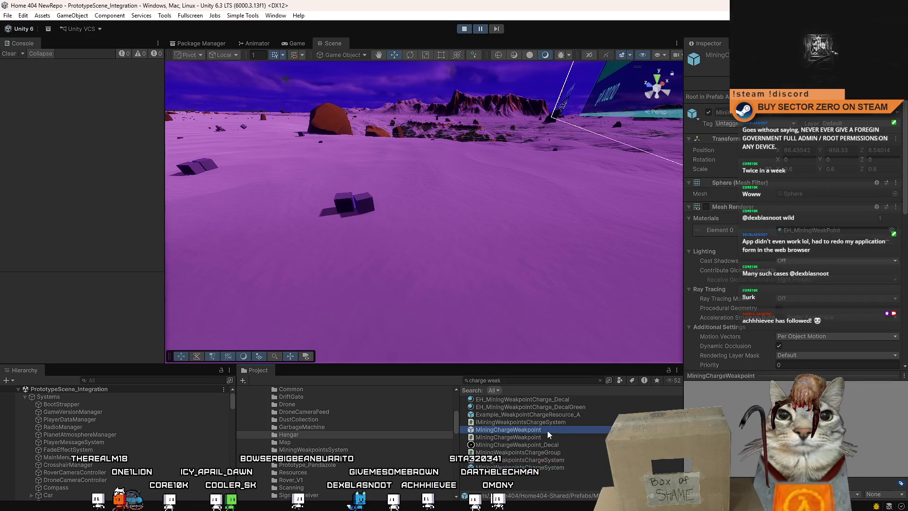
- Enter Prefab Mode, expand the prefab, and click through Charge, the root and Decal Projector
{"action": "double_click", "coordinate": [547, 430]}
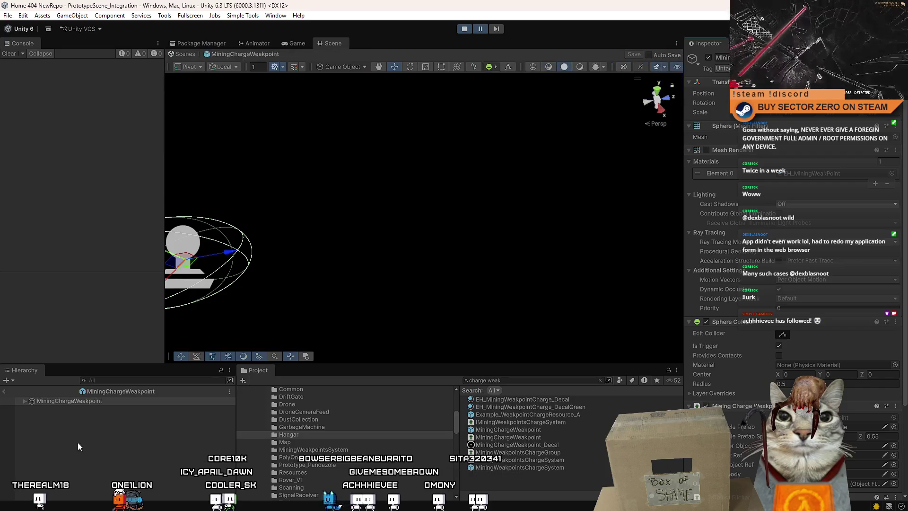
{"action": "left_click", "coordinate": [24, 399]}
{"action": "left_click", "coordinate": [56, 414]}
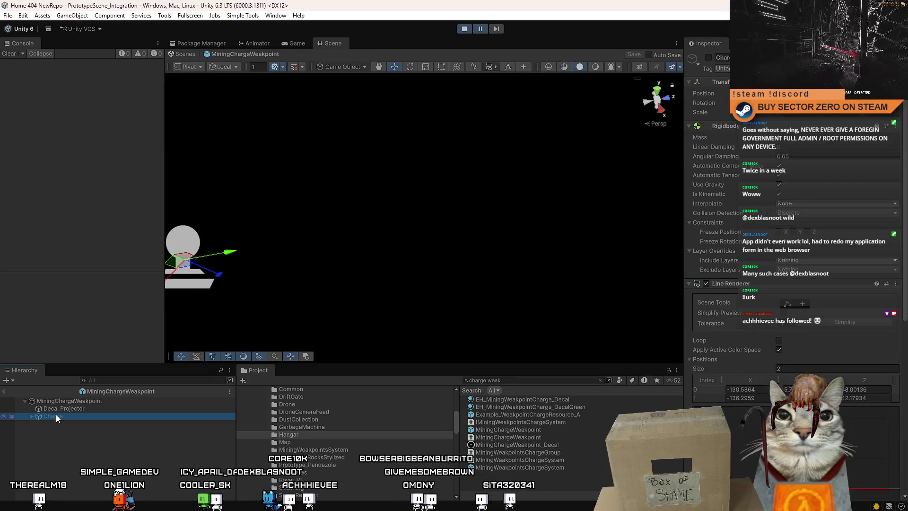
{"action": "left_click", "coordinate": [78, 401]}
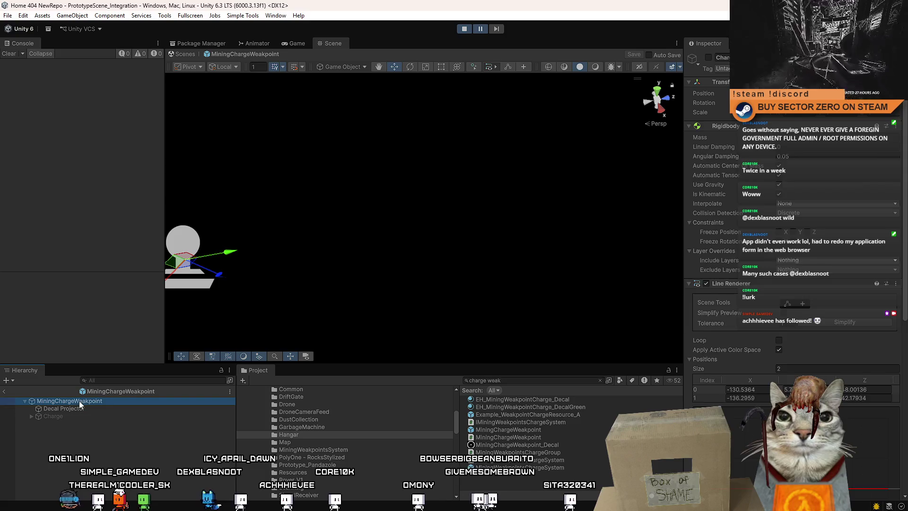
{"action": "scroll", "coordinate": [794, 234], "scroll_direction": "down", "scroll_amount": 5}
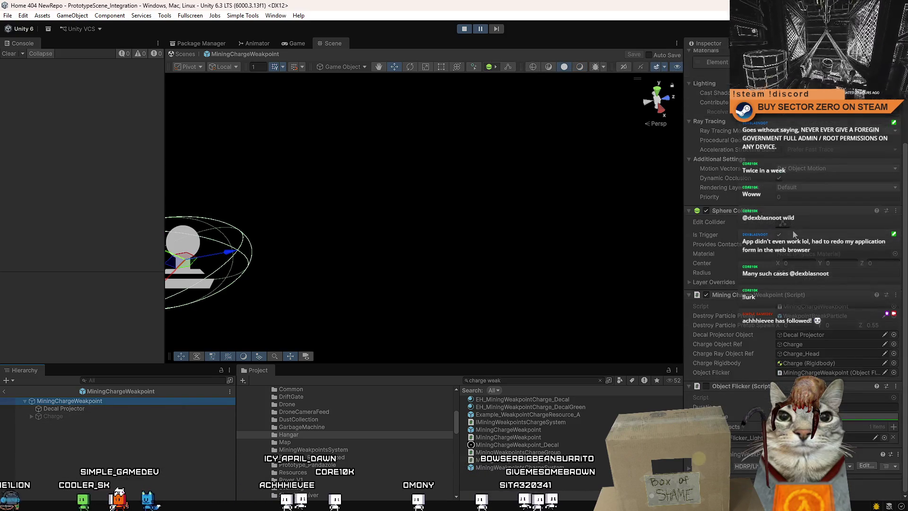
{"action": "left_click", "coordinate": [95, 410]}
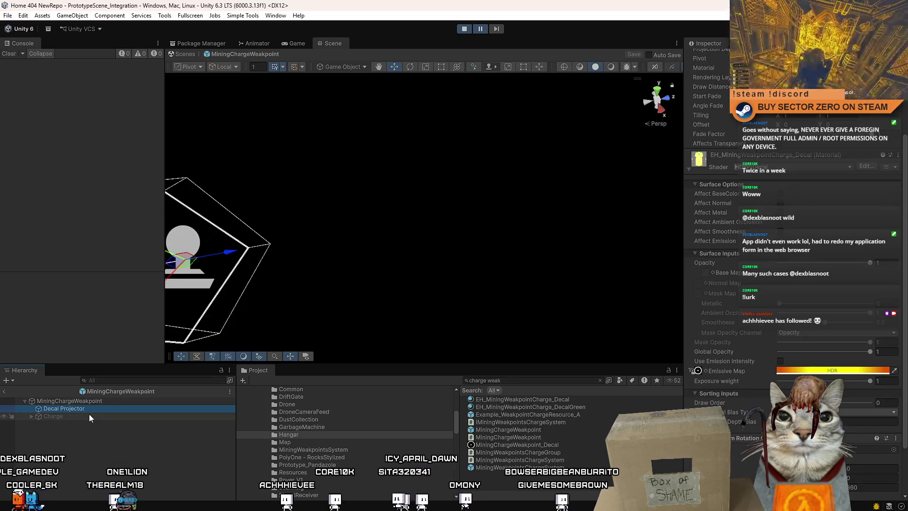
{"action": "scroll", "coordinate": [794, 284], "scroll_direction": "down", "scroll_amount": 3}
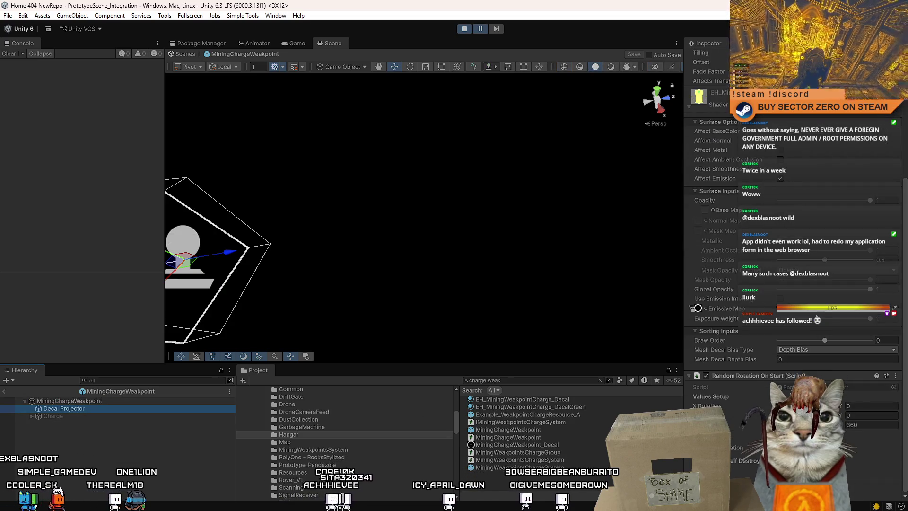
- Recheck the root's script references and the Decal Projector's EH_MiningWeakpointCharge_Decal material
{"action": "left_click", "coordinate": [69, 416]}
{"action": "left_click", "coordinate": [82, 410]}
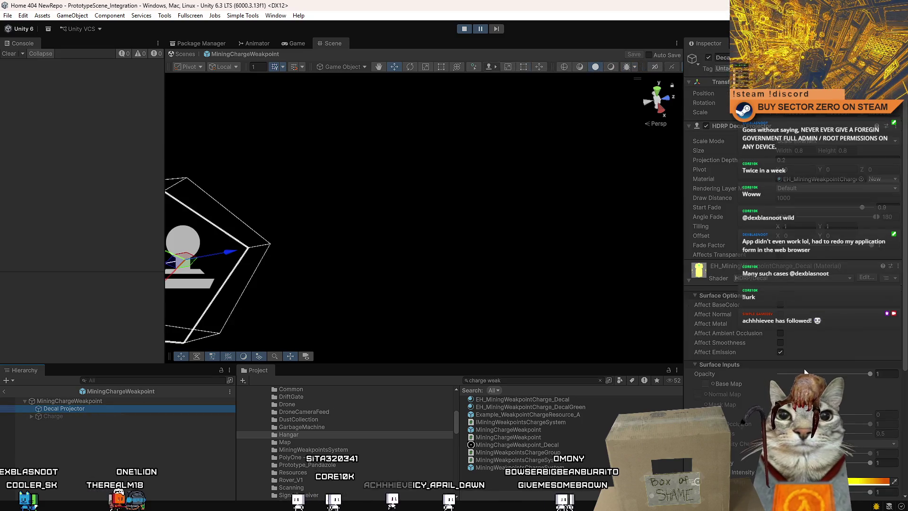
{"action": "scroll", "coordinate": [805, 371], "scroll_direction": "down", "scroll_amount": 8}
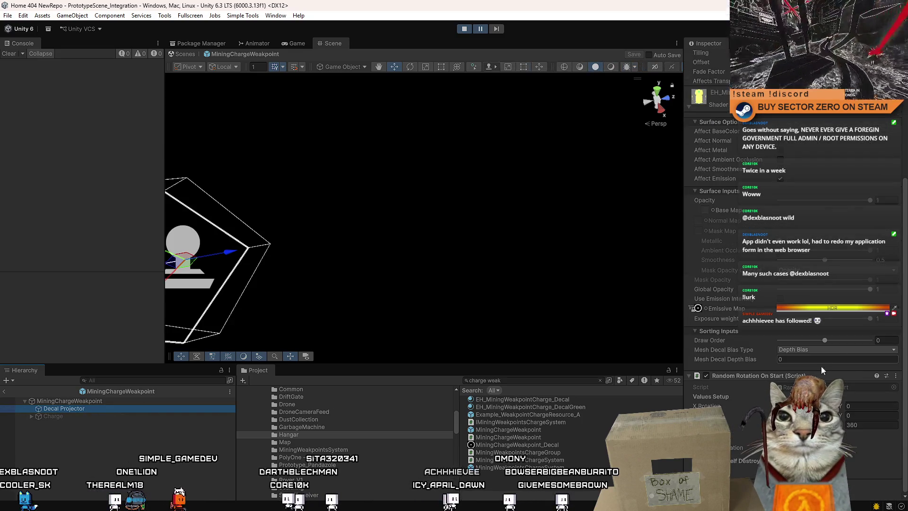
{"action": "left_click", "coordinate": [123, 404]}
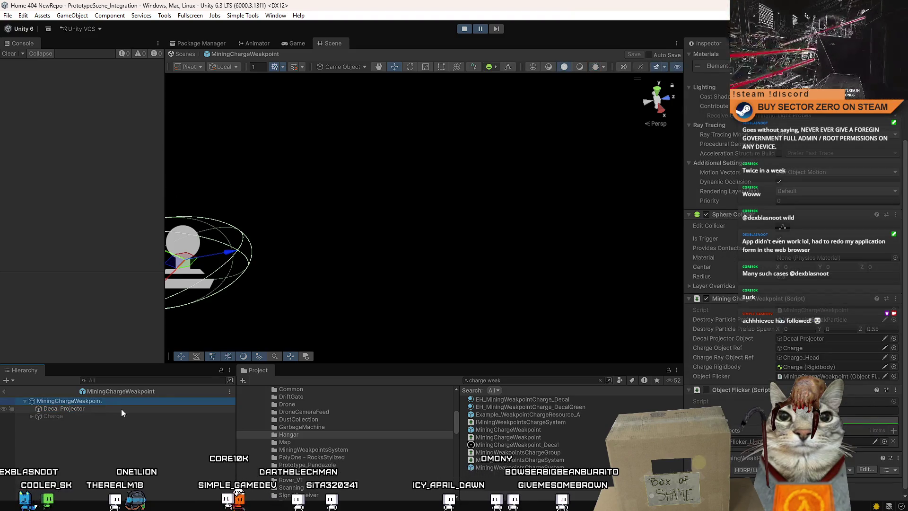
{"action": "left_click", "coordinate": [121, 409]}
{"action": "left_click", "coordinate": [121, 402]}
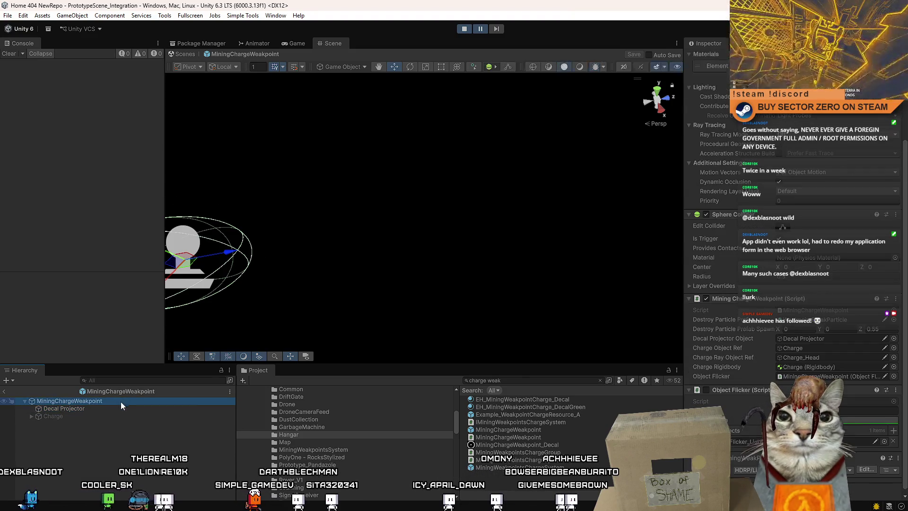
{"action": "left_click", "coordinate": [101, 410]}
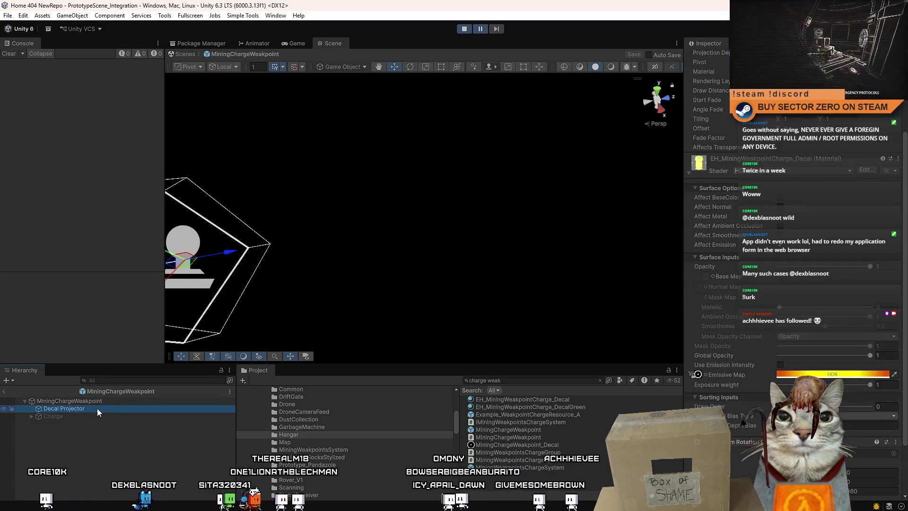
{"action": "left_click", "coordinate": [112, 402]}
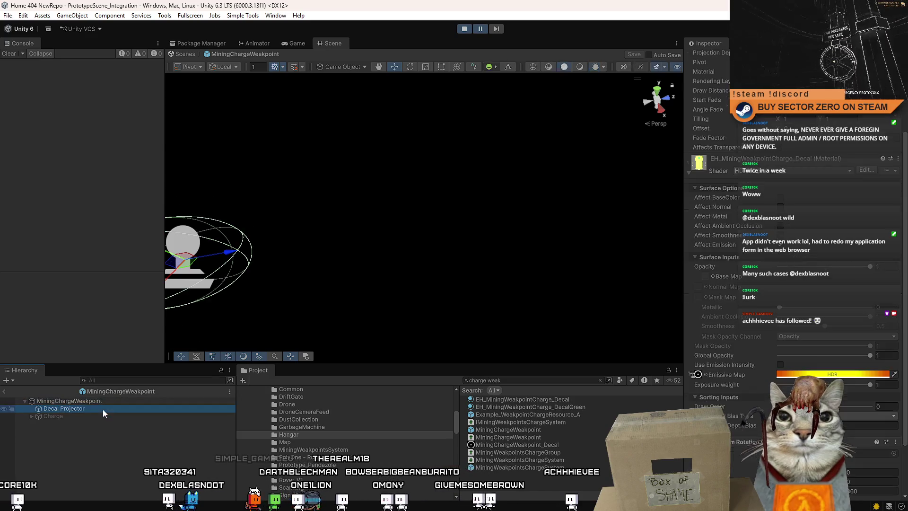
{"action": "left_click", "coordinate": [103, 410]}
{"action": "scroll", "coordinate": [783, 314], "scroll_direction": "down", "scroll_amount": 3}
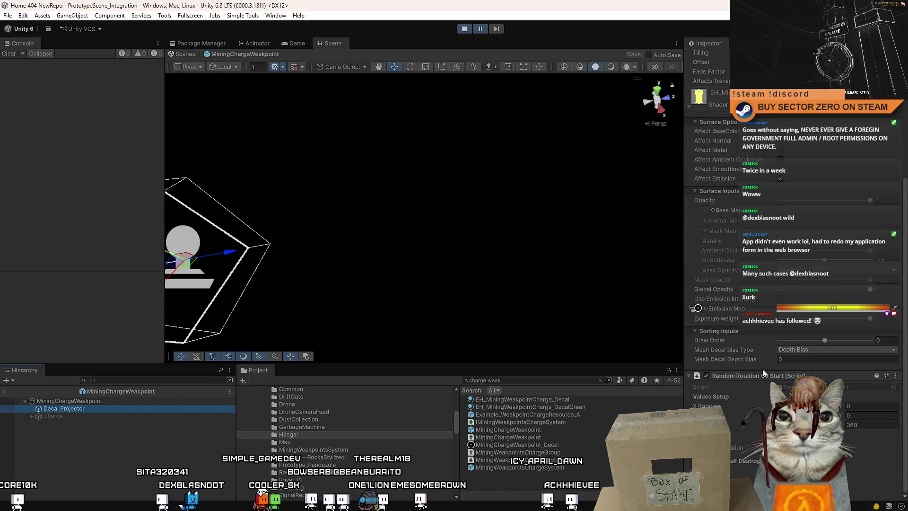
- Copy the Random Rotation On Start component and paste it onto the Charge object
{"action": "right_click", "coordinate": [734, 378]}
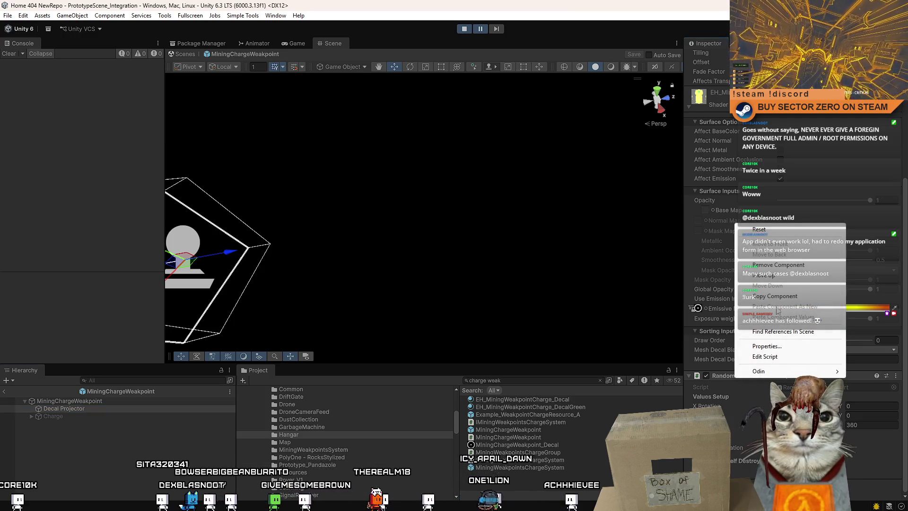
{"action": "left_click", "coordinate": [777, 298]}
{"action": "left_click", "coordinate": [99, 416]}
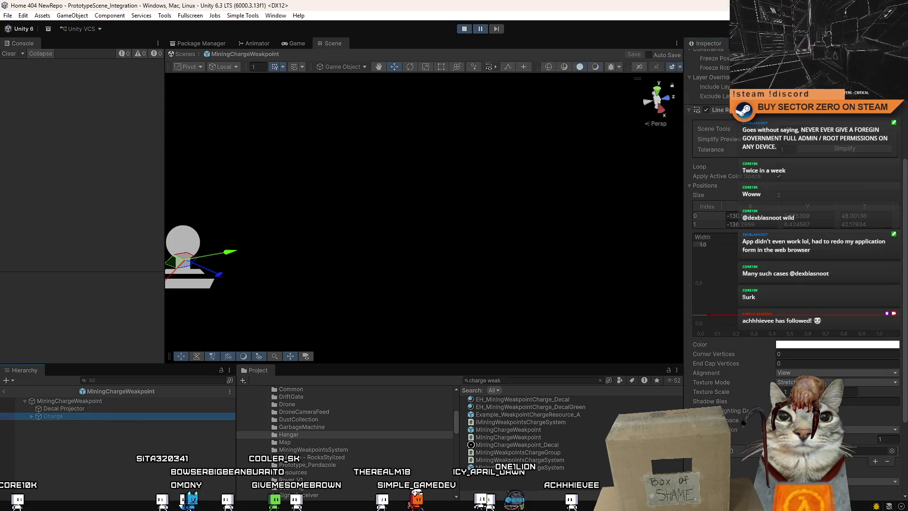
{"action": "scroll", "coordinate": [756, 189], "scroll_direction": "up", "scroll_amount": 5}
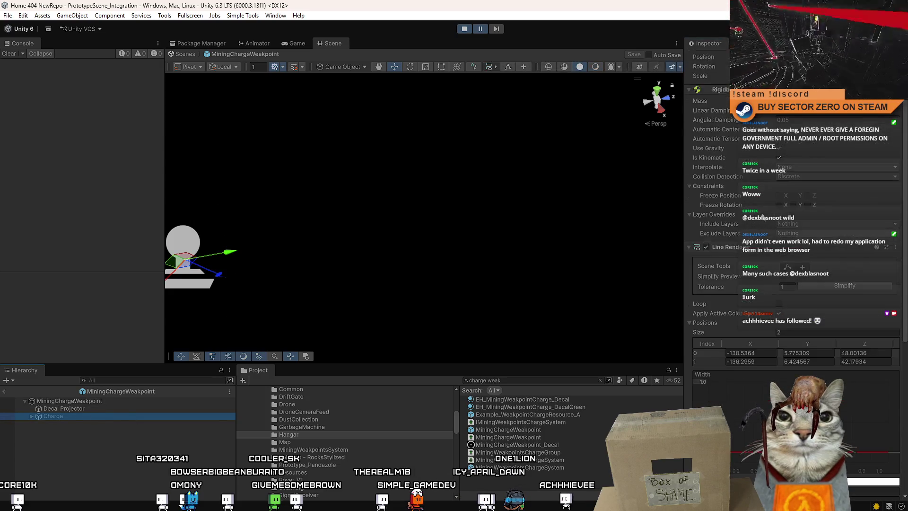
{"action": "right_click", "coordinate": [737, 101]}
{"action": "left_click", "coordinate": [801, 184]}
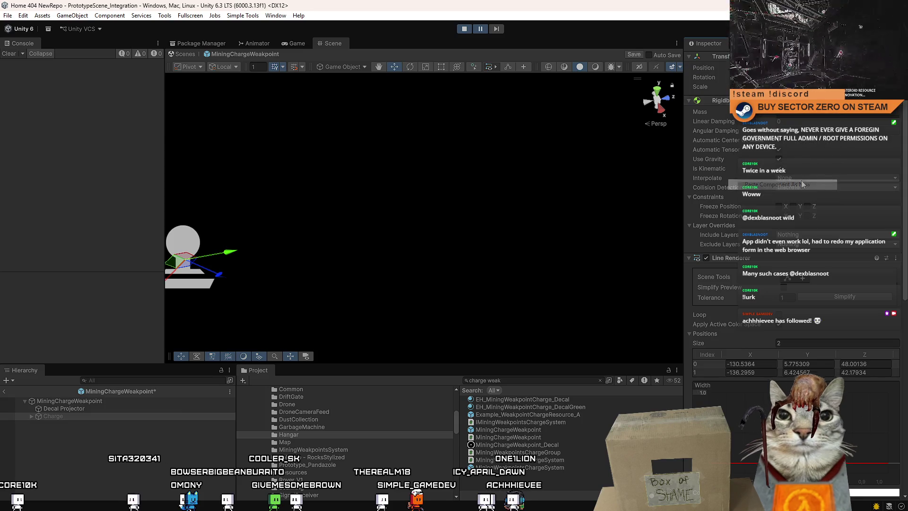
{"action": "left_click_drag", "start_coordinate": [906, 197], "coordinate": [899, 416]}
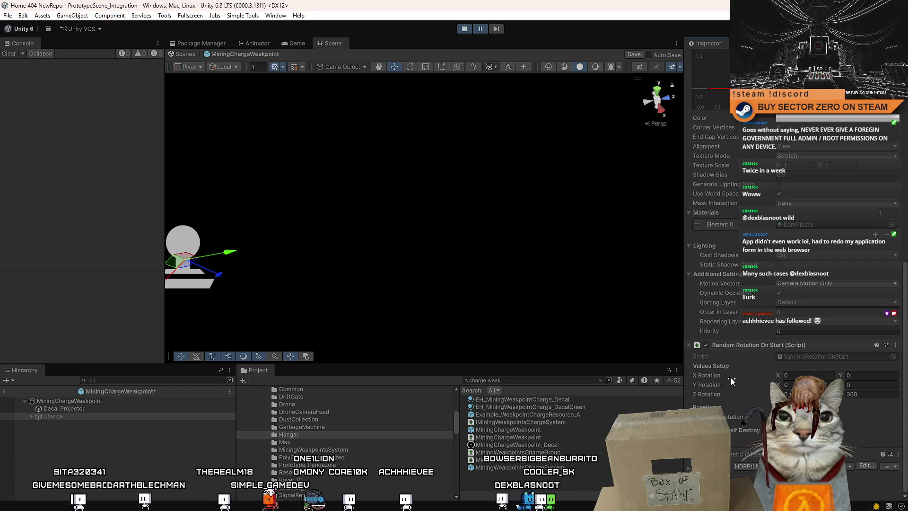
- Expand Charge to show its children and select the MiningChargeWeakpoint root to review its components
{"action": "left_click", "coordinate": [31, 416]}
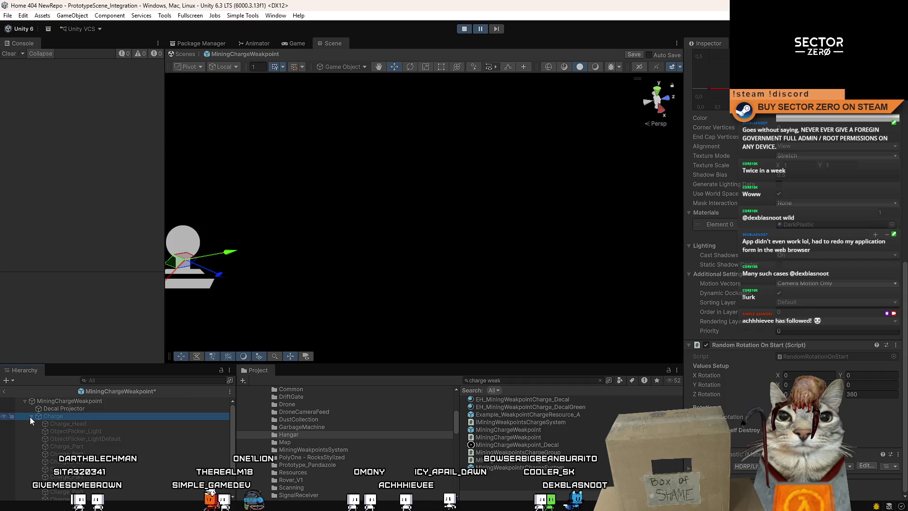
{"action": "left_click_drag", "start_coordinate": [904, 273], "coordinate": [904, 109]}
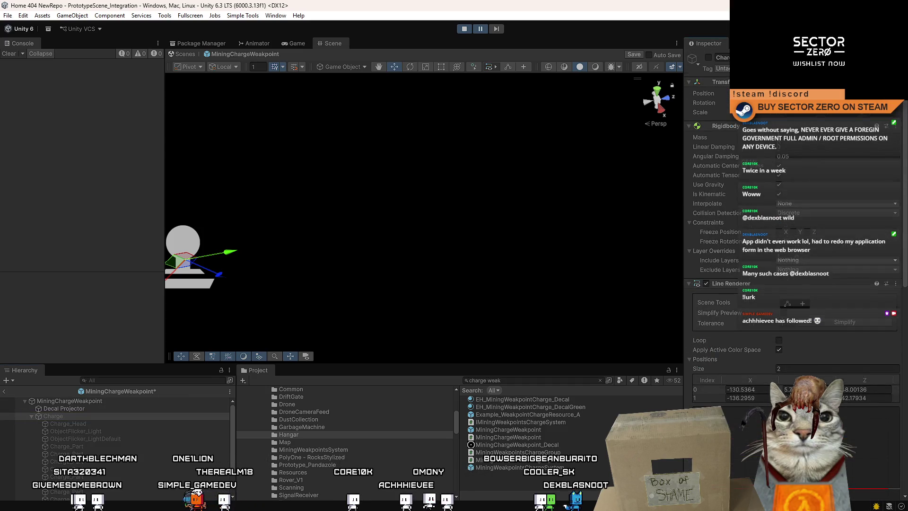
{"action": "left_click", "coordinate": [93, 401]}
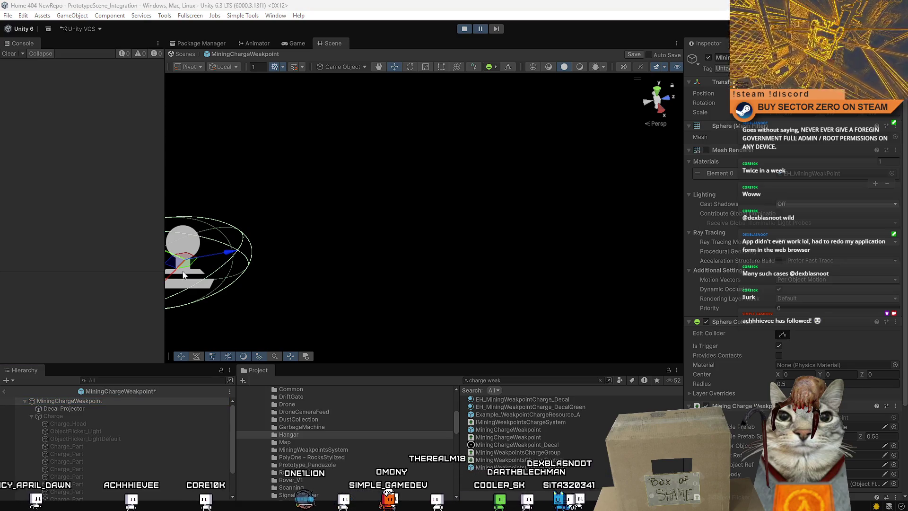
- Orbit the Scene view until the MiningChargeWeakpoint sits in the middle of the view
{"action": "mouse_move", "coordinate": [185, 276]}
{"action": "left_mouse_down"}
{"action": "mouse_move", "coordinate": [377, 199]}
{"action": "mouse_move", "coordinate": [375, 208]}
{"action": "mouse_move", "coordinate": [634, 199]}
{"action": "mouse_move", "coordinate": [613, 197]}
{"action": "left_mouse_up"}
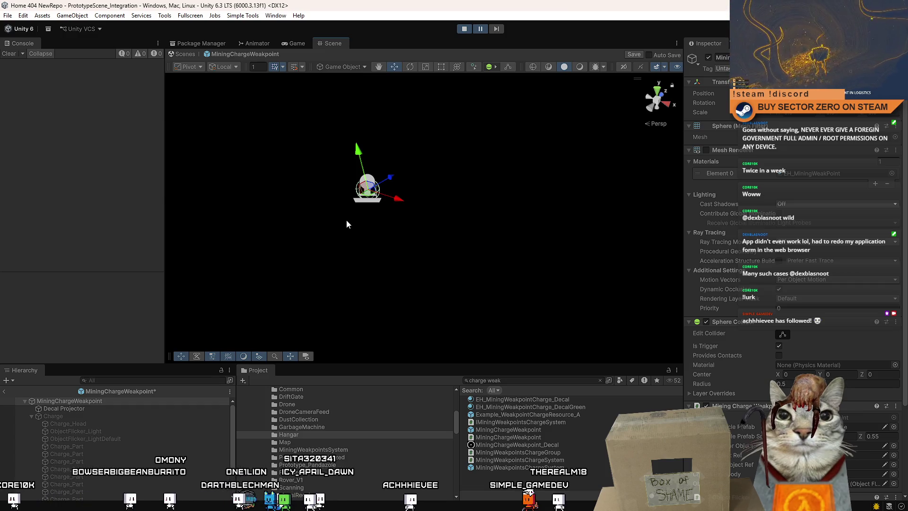
- Switch to the Game view to watch the rover driving on the purple terrain
{"action": "left_click", "coordinate": [301, 44]}
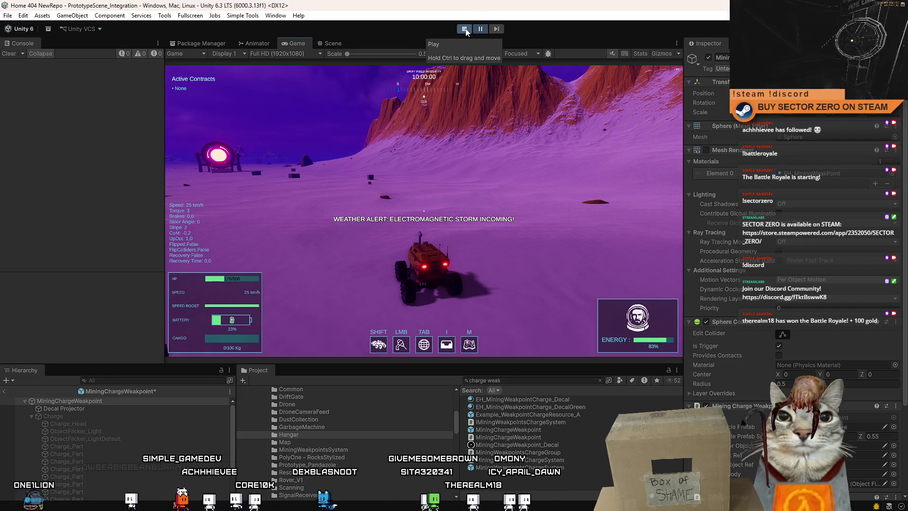
- Save the MiningChargeWeakpoint prefab and exit Prefab Mode back to the full scene
{"action": "key", "text": "ctrl+s"}
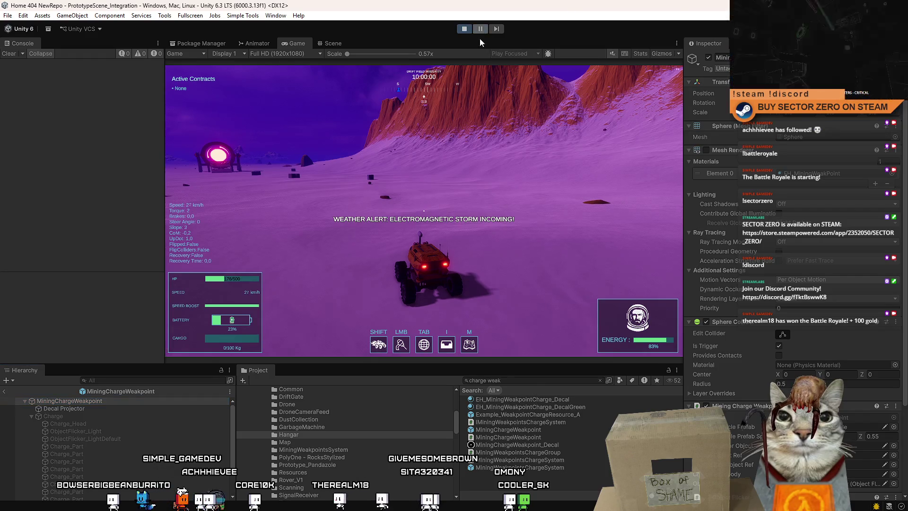
{"action": "key", "text": "Escape"}
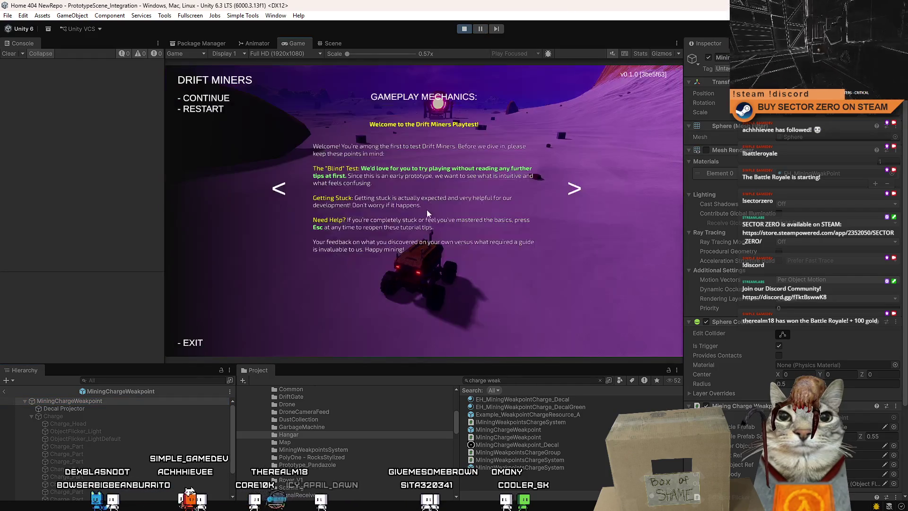
{"action": "key", "text": "Escape"}
{"action": "left_click", "coordinate": [333, 44]}
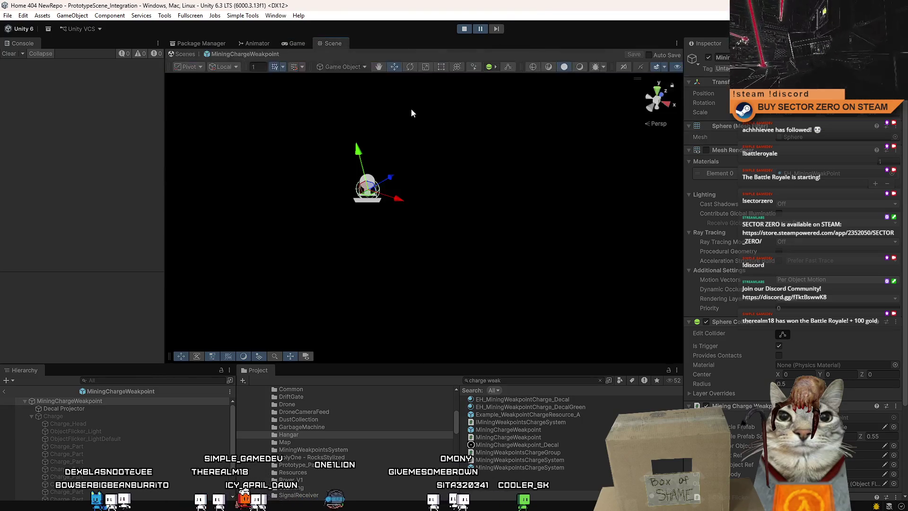
{"action": "left_click", "coordinate": [290, 43]}
{"action": "left_click", "coordinate": [334, 44]}
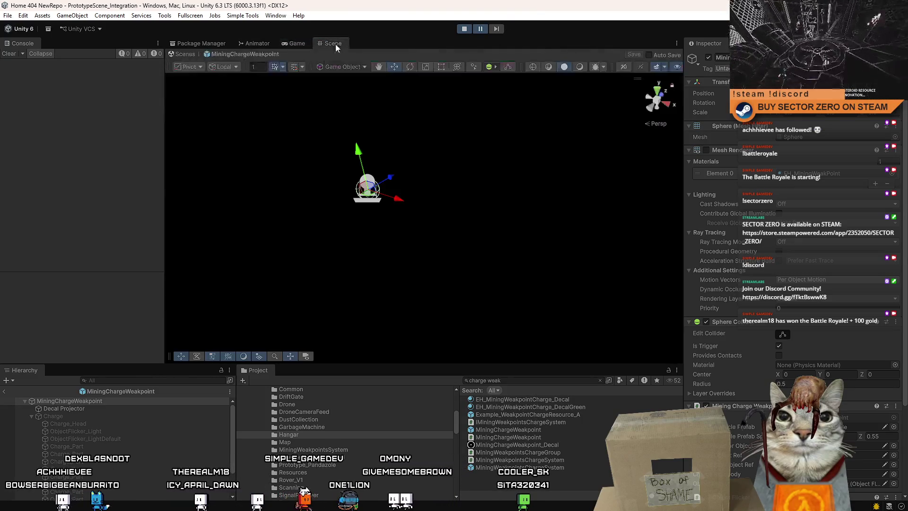
{"action": "left_click", "coordinate": [183, 54]}
- Place an Example_WeakpointChargeResource_A cube near the portal structure and resume driving in the Game view
{"action": "mouse_move", "coordinate": [299, 175]}
{"action": "left_mouse_down"}
{"action": "mouse_move", "coordinate": [604, 115]}
{"action": "mouse_move", "coordinate": [623, 210]}
{"action": "left_mouse_up"}
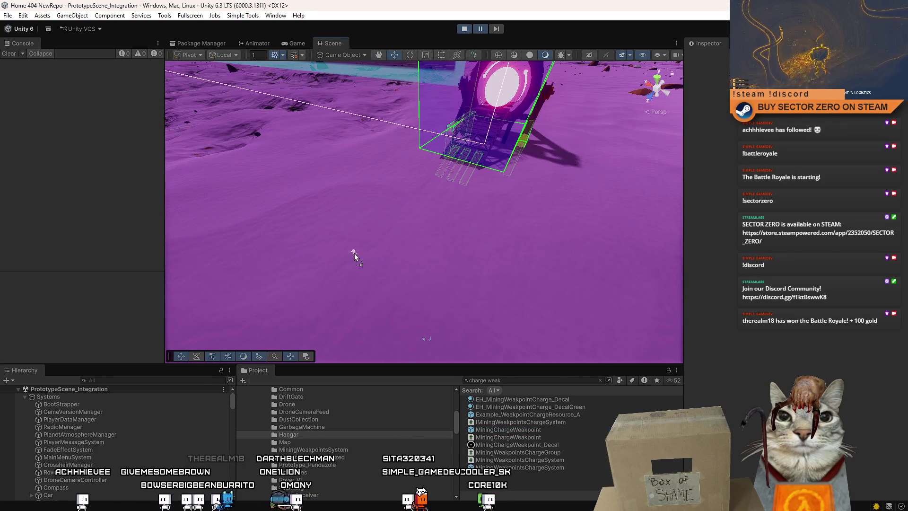
{"action": "left_click_drag", "start_coordinate": [444, 257], "coordinate": [529, 378]}
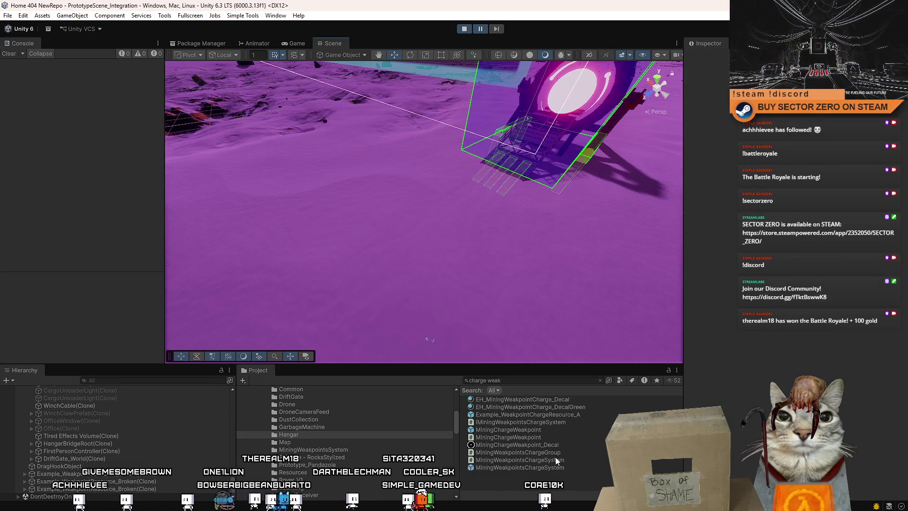
{"action": "left_click_drag", "start_coordinate": [560, 415], "coordinate": [288, 231]}
{"action": "key", "text": "ctrl+2"}
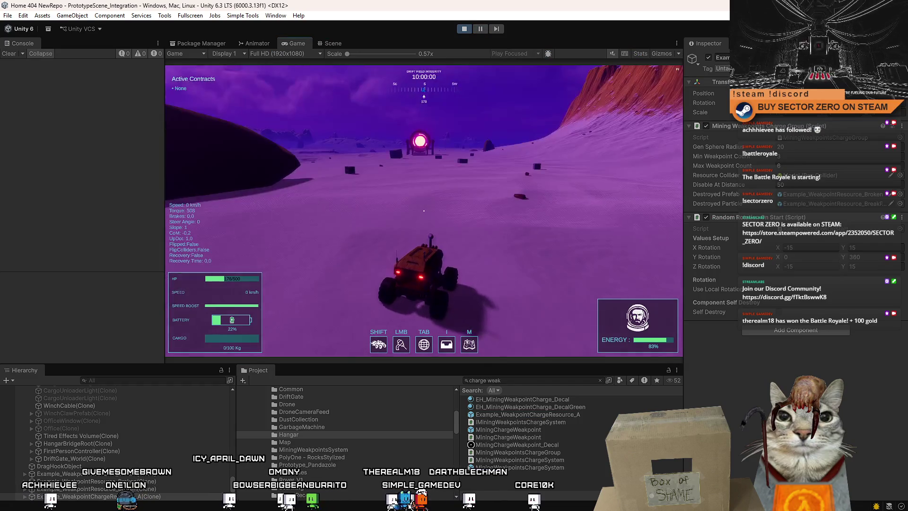
{"action": "key", "text": "w"}
{"action": "key", "text": "Escape"}
{"action": "key", "text": "Escape"}
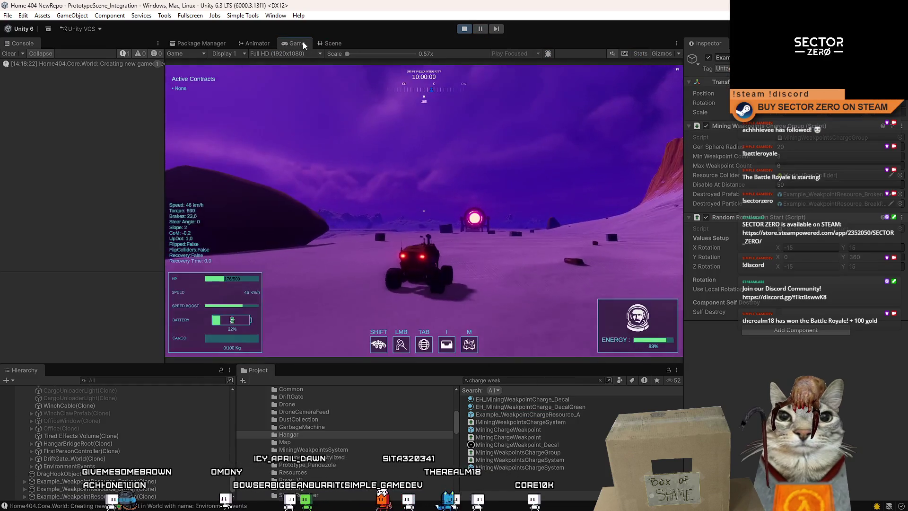
- Maximise the Game view and drive the rover up to the weakpoint charge cube
{"action": "double_click", "coordinate": [302, 43]}
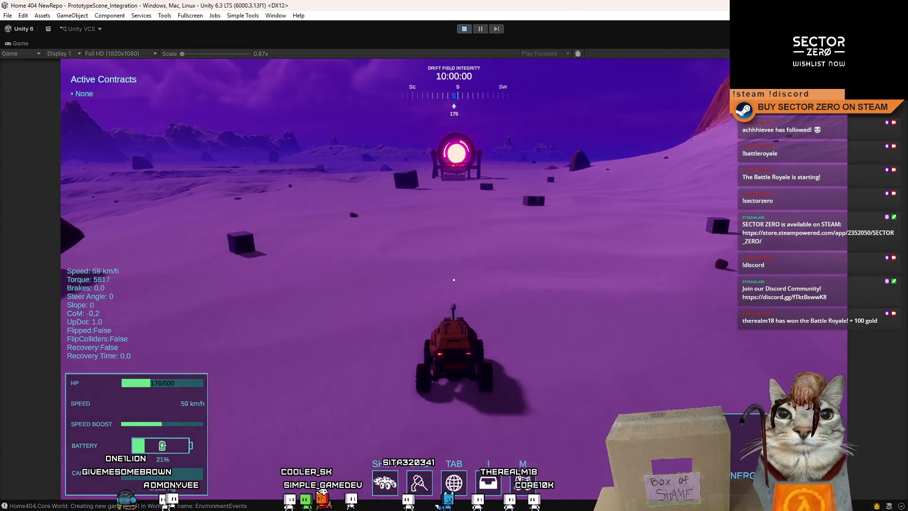
{"action": "key", "text": "shift"}
{"action": "key", "text": "a"}
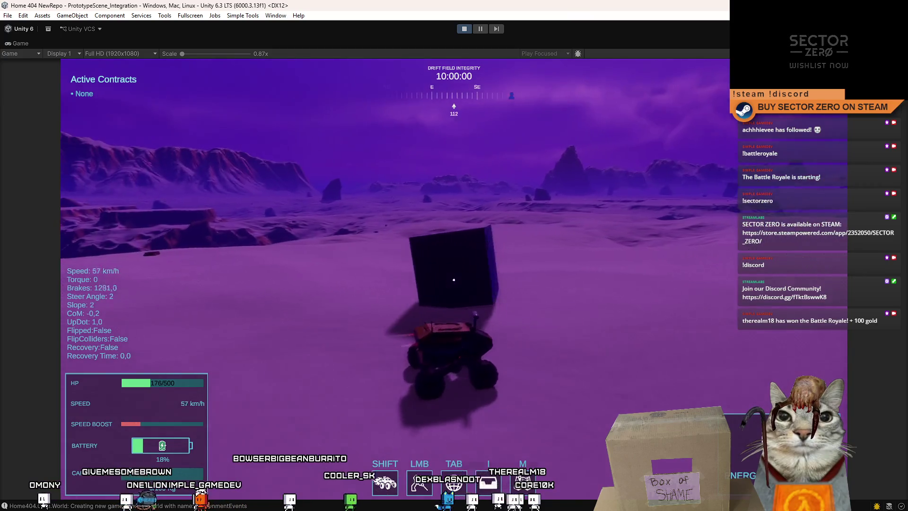
{"action": "key", "text": "s"}
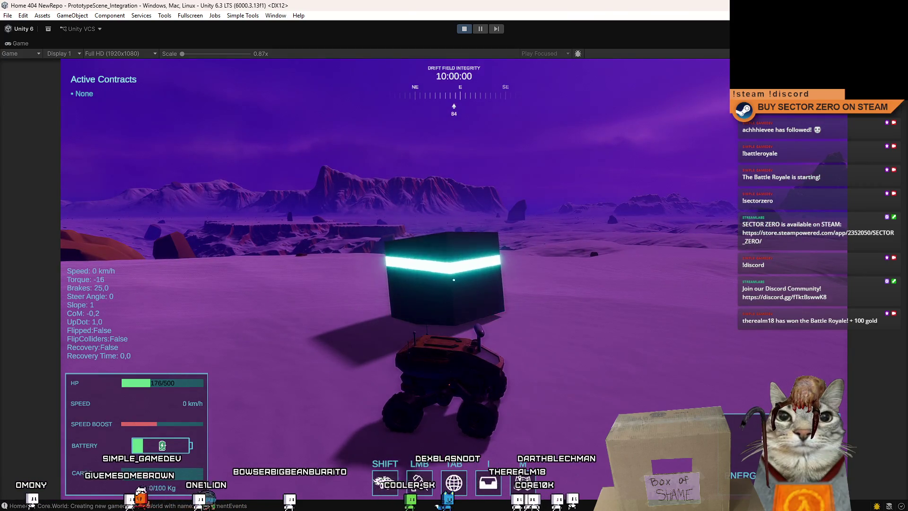
{"action": "key", "text": "s"}
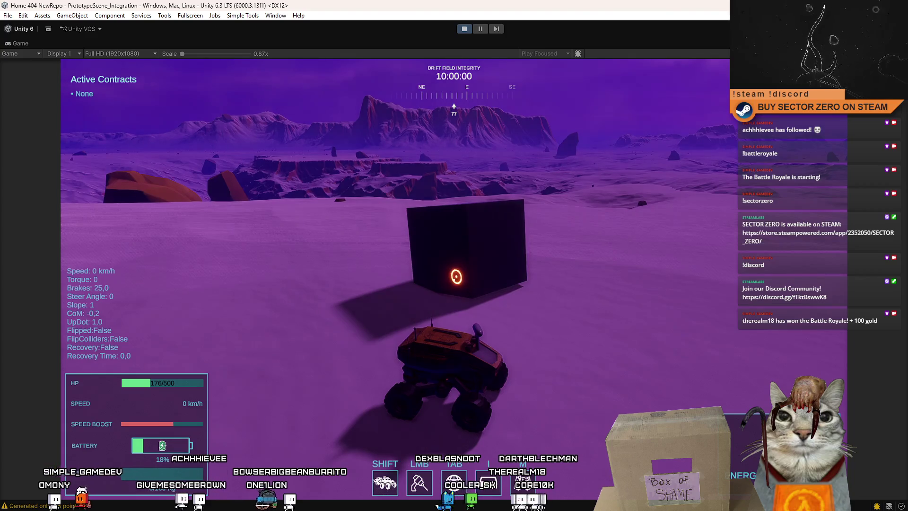
{"action": "key", "text": "w"}
{"action": "key", "text": "d"}
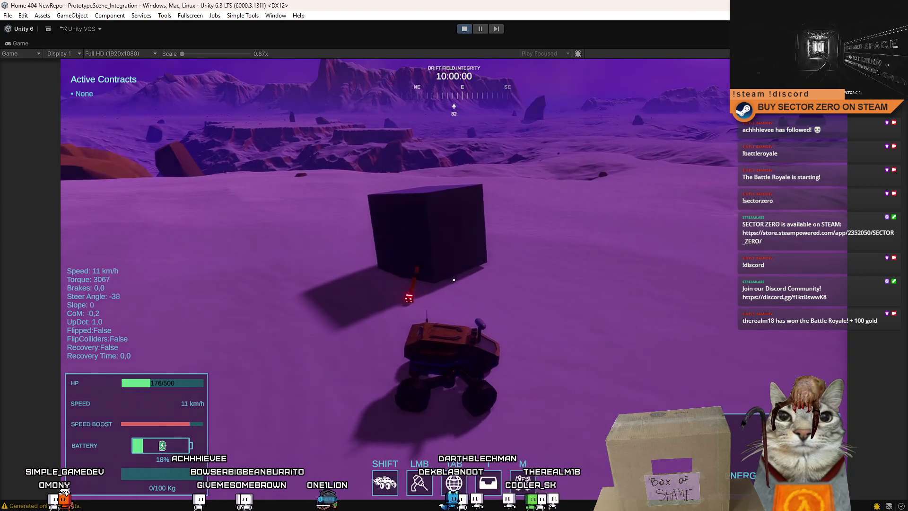
{"action": "key", "text": "a"}
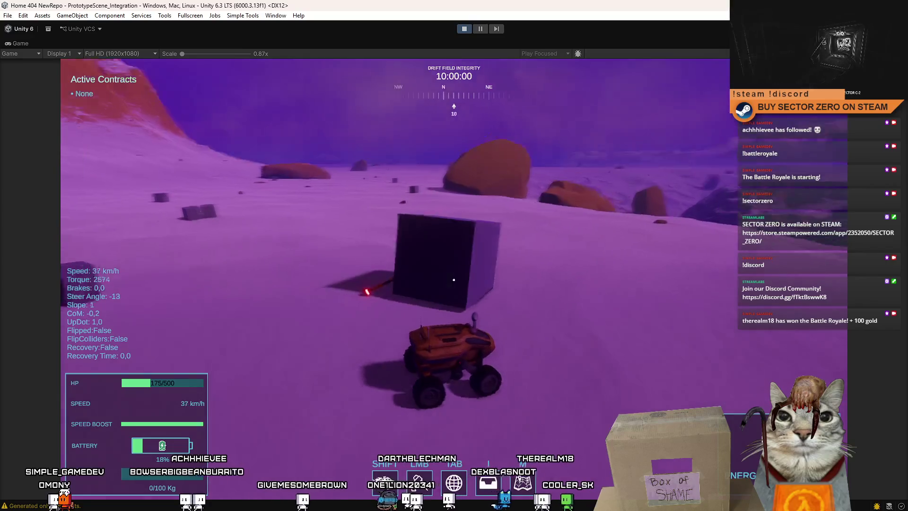
{"action": "key", "text": "a"}
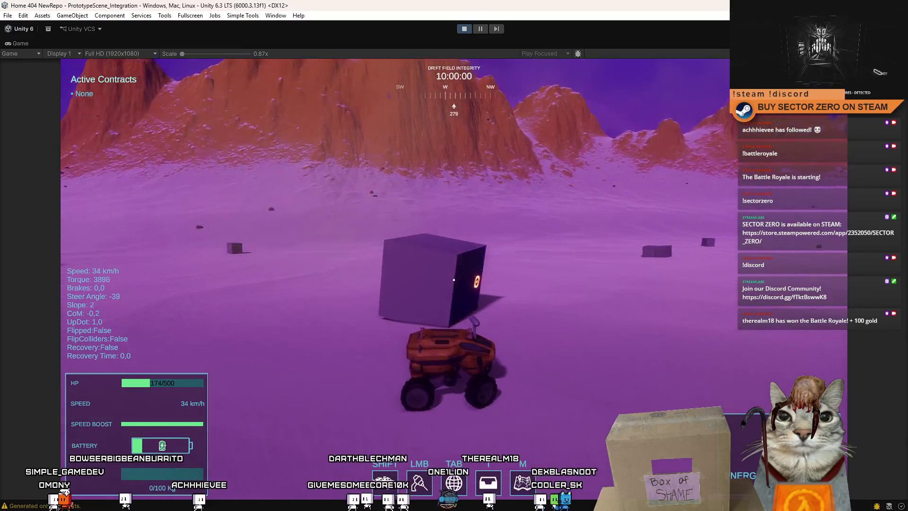
{"action": "key", "text": "s"}
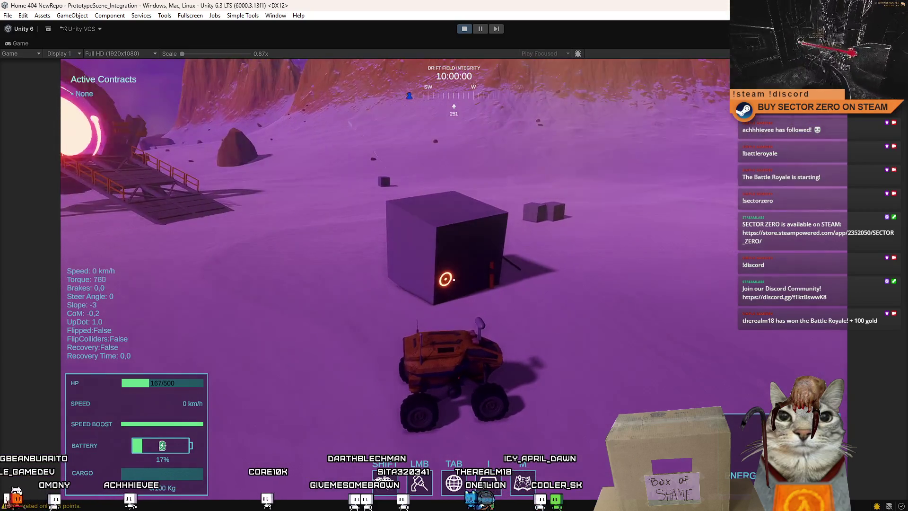
- Circle the rover around the charge cube, then stop Play mode
{"action": "key", "text": "w"}
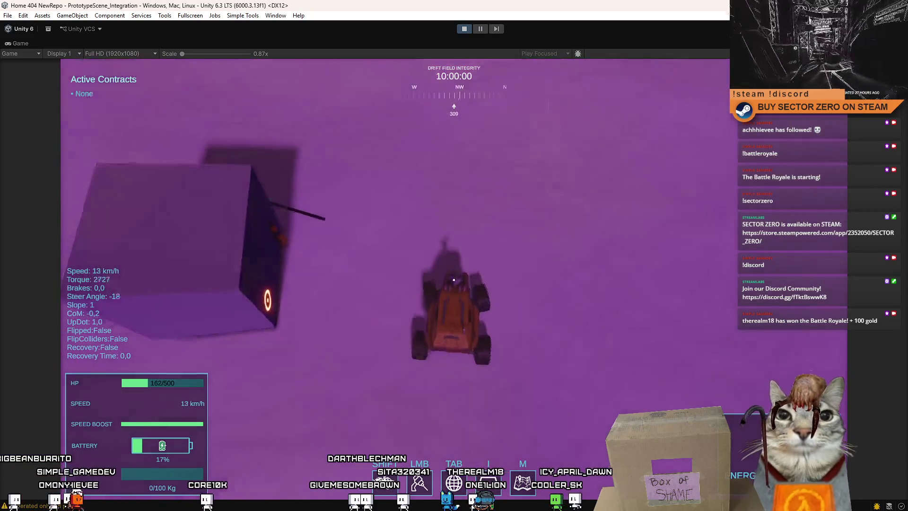
{"action": "key", "text": "s"}
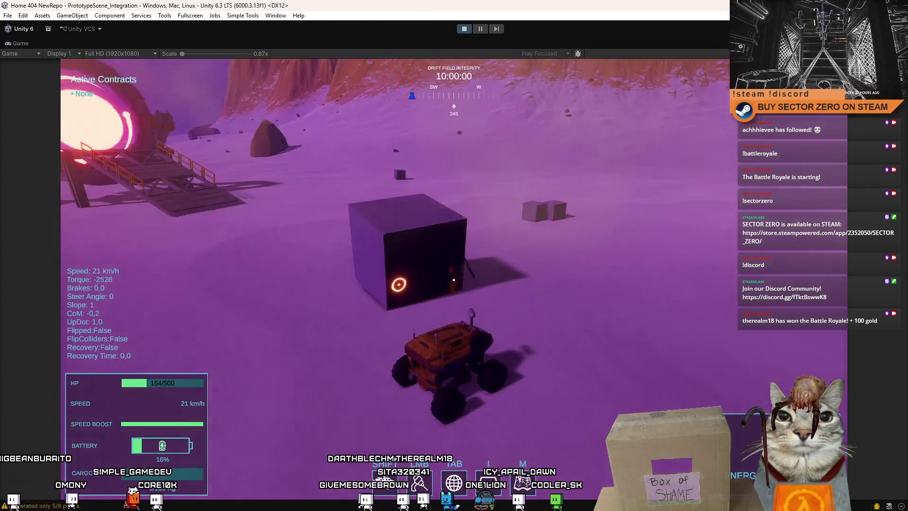
{"action": "key", "text": "w"}
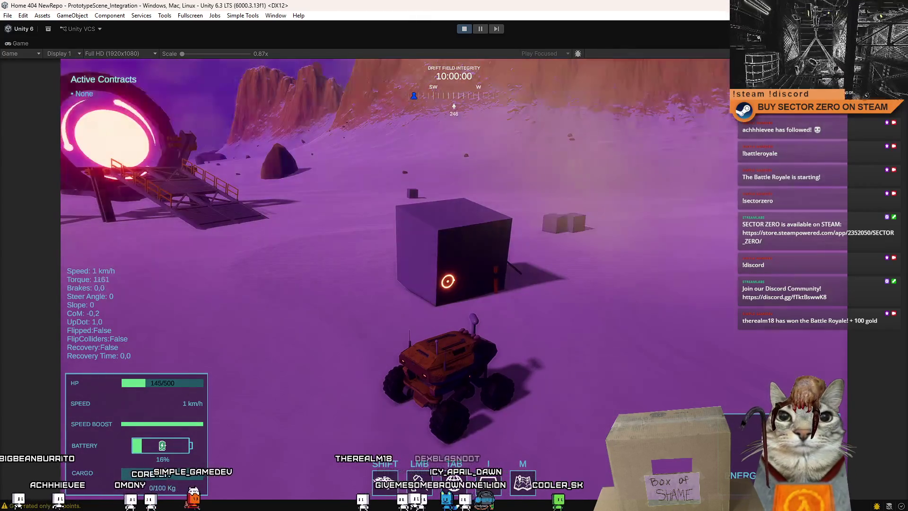
{"action": "key", "text": "w"}
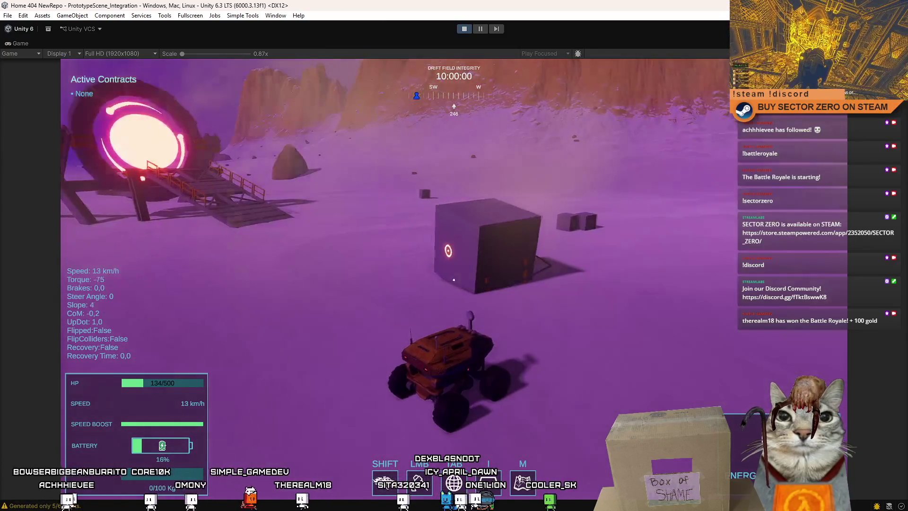
{"action": "key", "text": "a"}
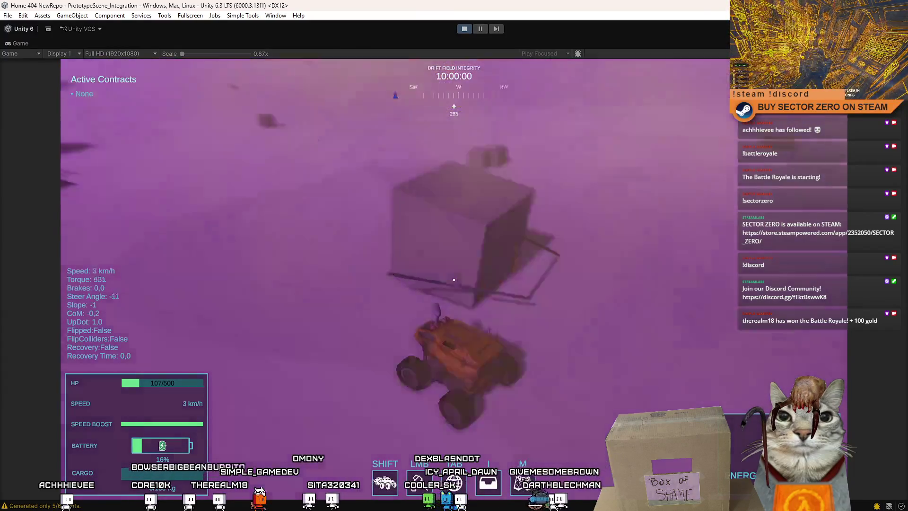
{"action": "key", "text": "w"}
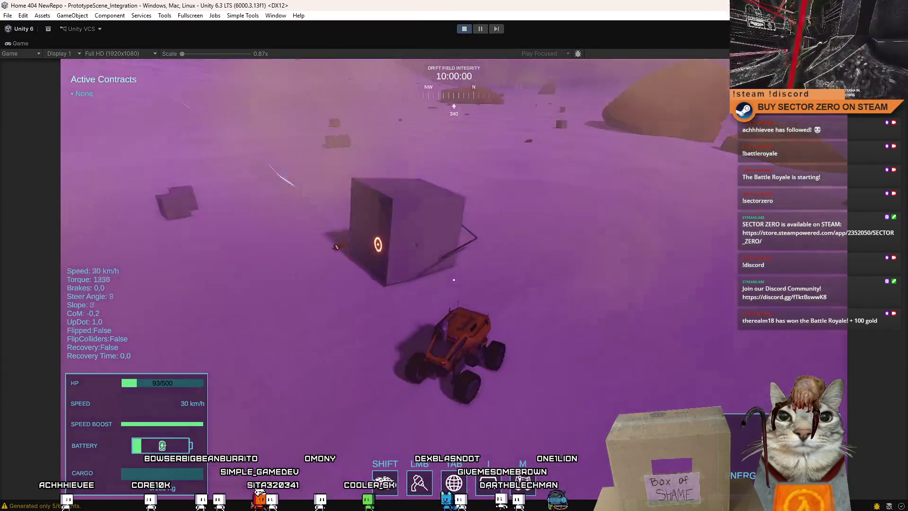
{"action": "key", "text": "d"}
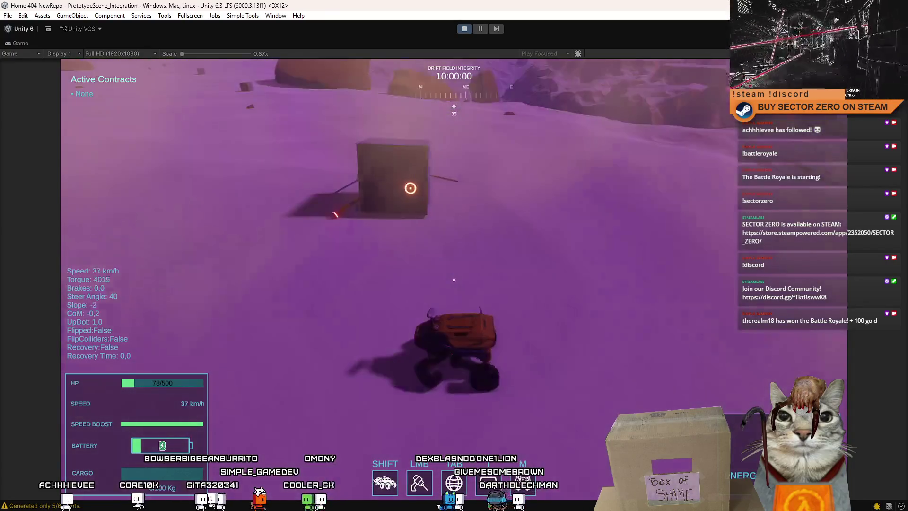
{"action": "key", "text": "Escape"}
{"action": "key", "text": "Escape"}
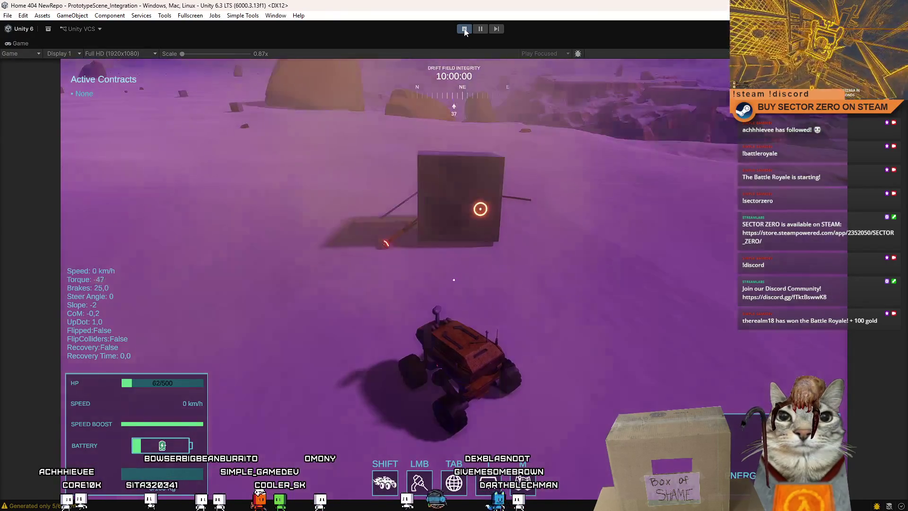
{"action": "left_click", "coordinate": [464, 29]}
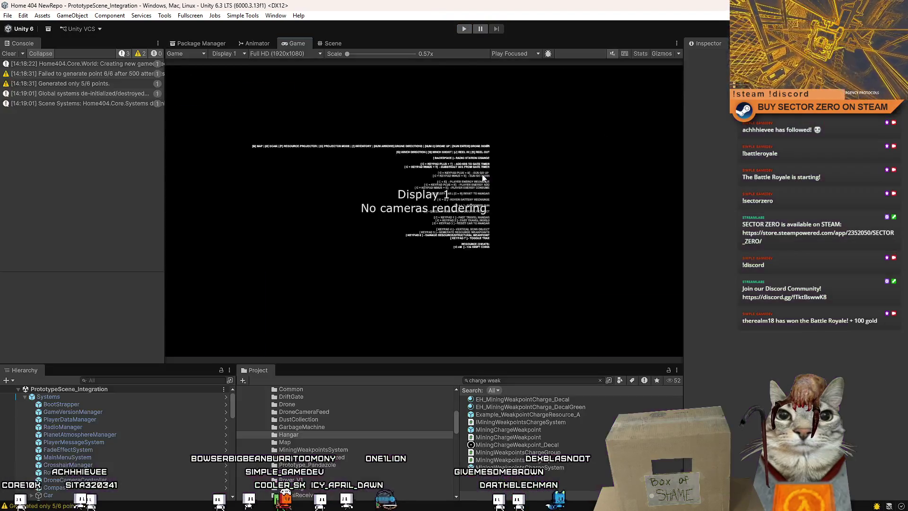
- Open the MiningChargeWeakpoint prefab, inspect the Charge object and make it active
{"action": "double_click", "coordinate": [552, 430]}
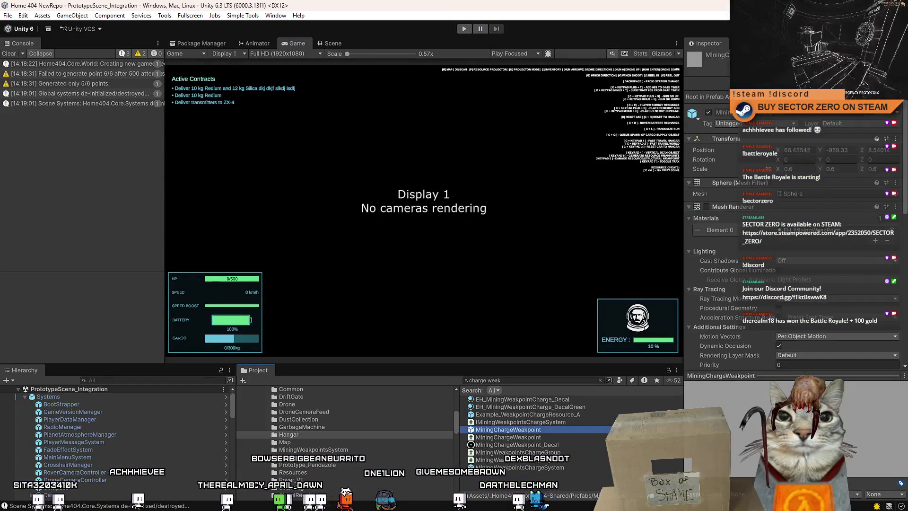
{"action": "left_click", "coordinate": [80, 417]}
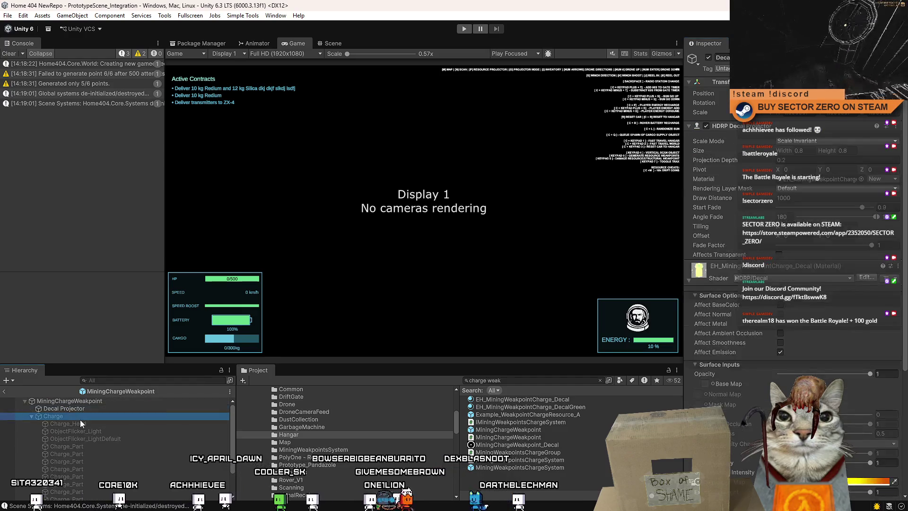
{"action": "left_click_drag", "start_coordinate": [904, 237], "coordinate": [902, 493]}
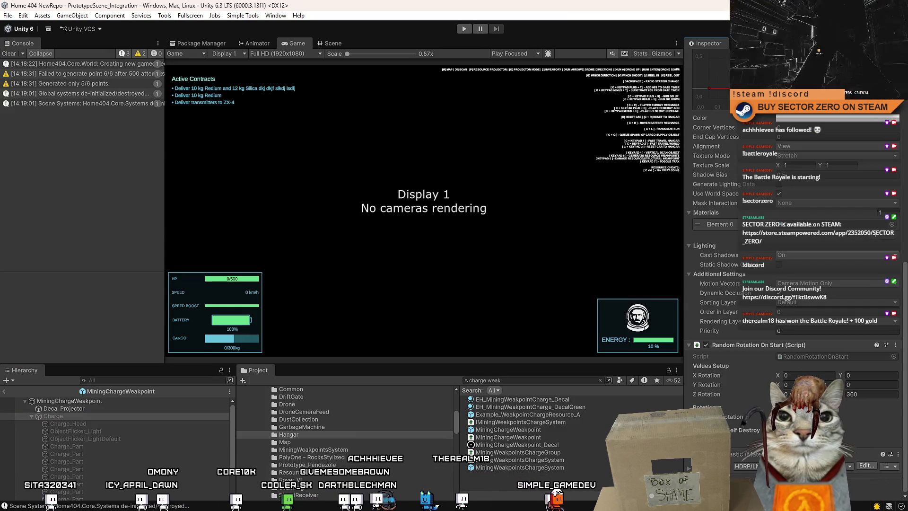
{"action": "left_click", "coordinate": [865, 392]}
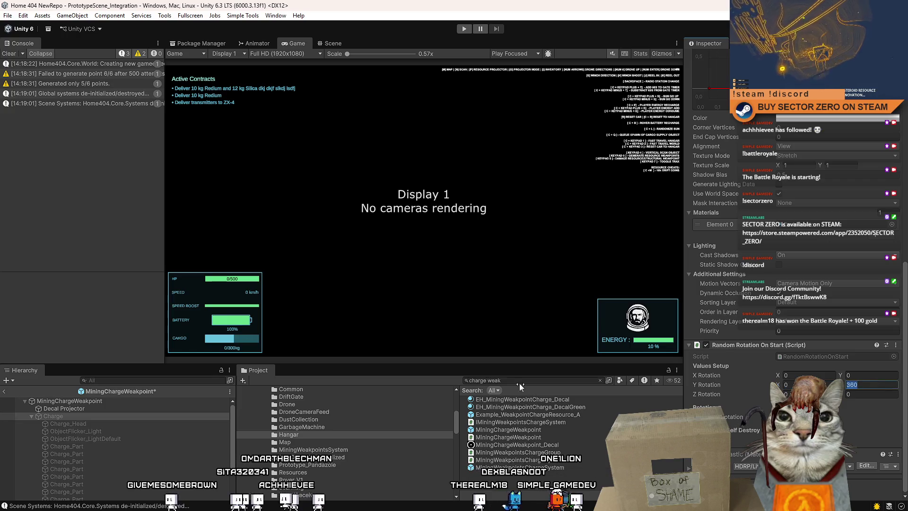
{"action": "left_click_drag", "start_coordinate": [905, 273], "coordinate": [905, 56]}
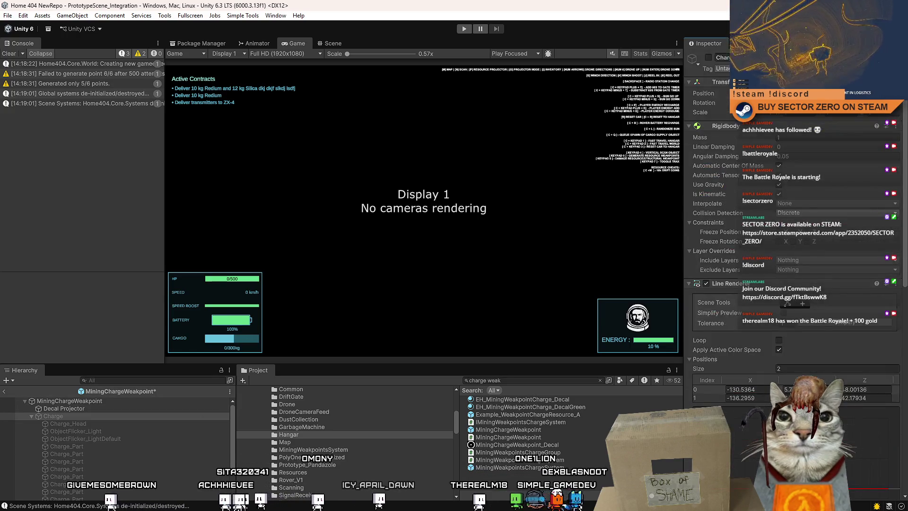
{"action": "left_click", "coordinate": [708, 57]}
- Select the Charge object and frame it in the prefab's Scene view
{"action": "left_click", "coordinate": [332, 43]}
{"action": "left_click", "coordinate": [78, 417]}
{"action": "double_click", "coordinate": [90, 454]}
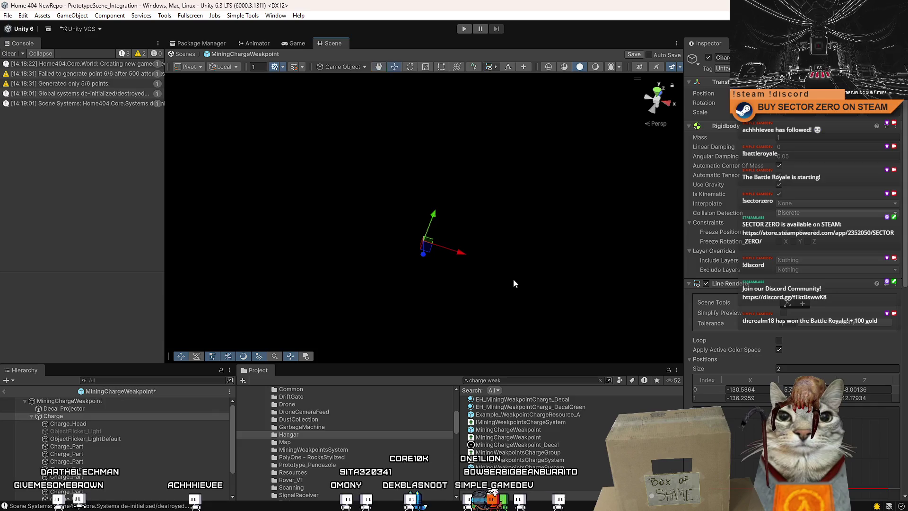
{"action": "double_click", "coordinate": [84, 417]}
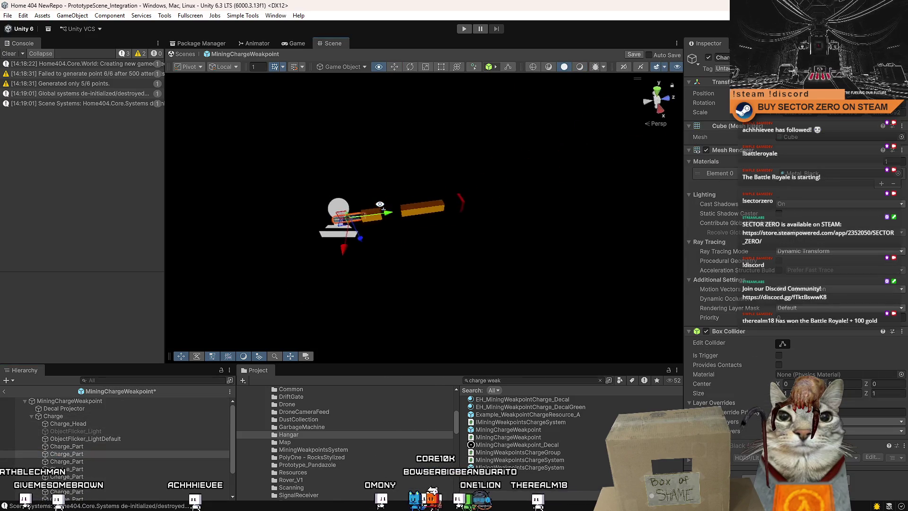
{"action": "double_click", "coordinate": [69, 416]}
{"action": "mouse_move", "coordinate": [341, 227]}
{"action": "left_mouse_down"}
{"action": "mouse_move", "coordinate": [363, 239]}
{"action": "mouse_move", "coordinate": [344, 239]}
{"action": "left_mouse_up"}
- Rotate the Charge rod around its pivot, adjusting the handle's pivot and world-axis settings
{"action": "left_click_drag", "start_coordinate": [383, 212], "coordinate": [361, 360]}
{"action": "key", "text": "ctrl+z"}
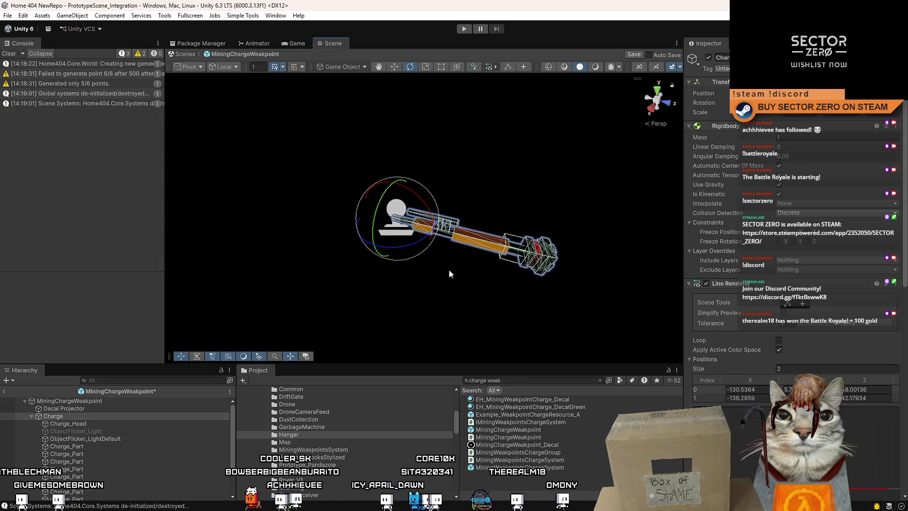
{"action": "mouse_move", "coordinate": [383, 215]}
{"action": "left_mouse_down"}
{"action": "mouse_move", "coordinate": [426, 158]}
{"action": "mouse_move", "coordinate": [484, 118]}
{"action": "mouse_move", "coordinate": [702, 56]}
{"action": "mouse_move", "coordinate": [850, 465]}
{"action": "mouse_move", "coordinate": [882, 461]}
{"action": "mouse_move", "coordinate": [719, 235]}
{"action": "mouse_move", "coordinate": [568, 115]}
{"action": "mouse_move", "coordinate": [516, 401]}
{"action": "mouse_move", "coordinate": [478, 137]}
{"action": "mouse_move", "coordinate": [412, 353]}
{"action": "mouse_move", "coordinate": [393, 21]}
{"action": "mouse_move", "coordinate": [415, 81]}
{"action": "left_mouse_up"}
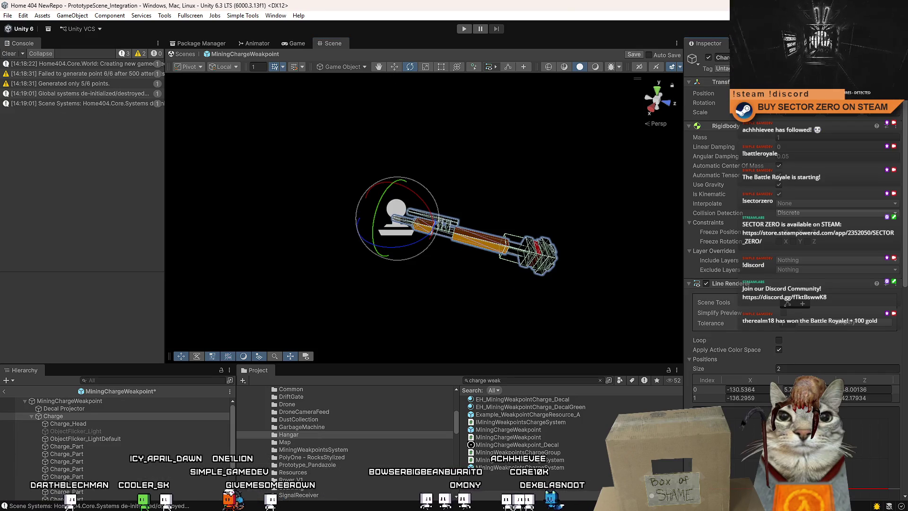
{"action": "mouse_move", "coordinate": [544, 142]}
{"action": "left_mouse_down"}
{"action": "mouse_move", "coordinate": [626, 203]}
{"action": "mouse_move", "coordinate": [430, 213]}
{"action": "mouse_move", "coordinate": [389, 225]}
{"action": "mouse_move", "coordinate": [345, 175]}
{"action": "mouse_move", "coordinate": [426, 191]}
{"action": "left_mouse_up"}
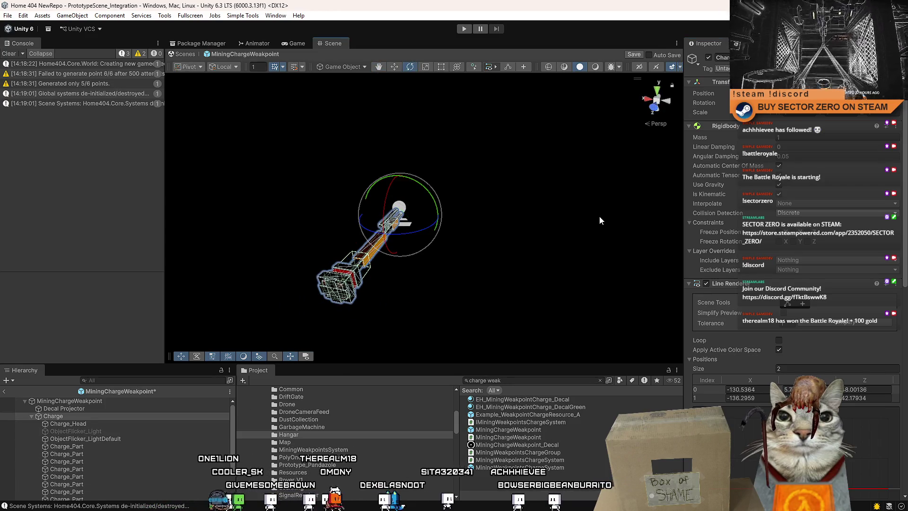
{"action": "key", "text": "z"}
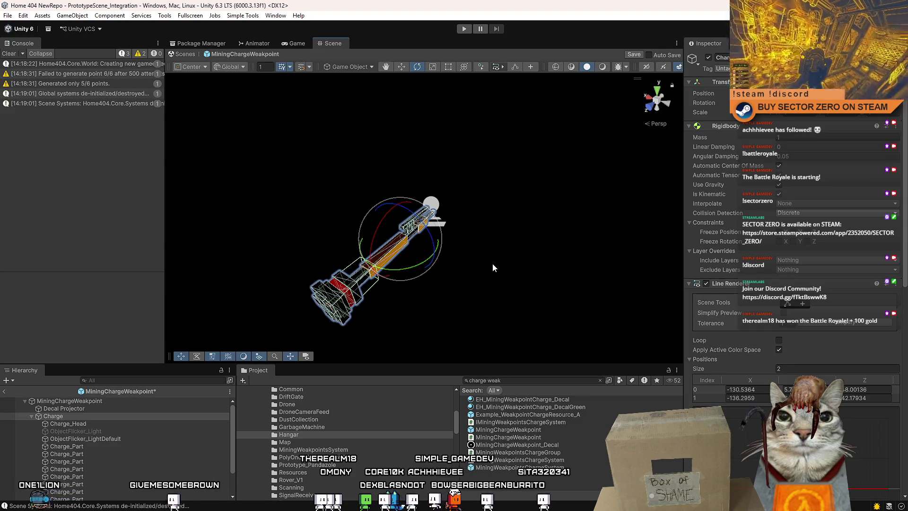
{"action": "key", "text": "x"}
{"action": "key", "text": "z"}
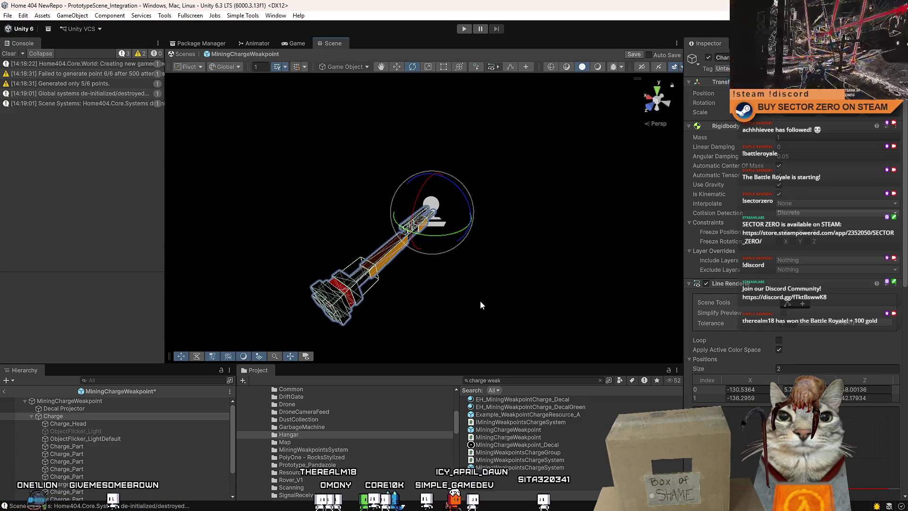
{"action": "mouse_move", "coordinate": [448, 174]}
{"action": "left_mouse_down"}
{"action": "mouse_move", "coordinate": [537, 282]}
{"action": "mouse_move", "coordinate": [557, 354]}
{"action": "left_mouse_up"}
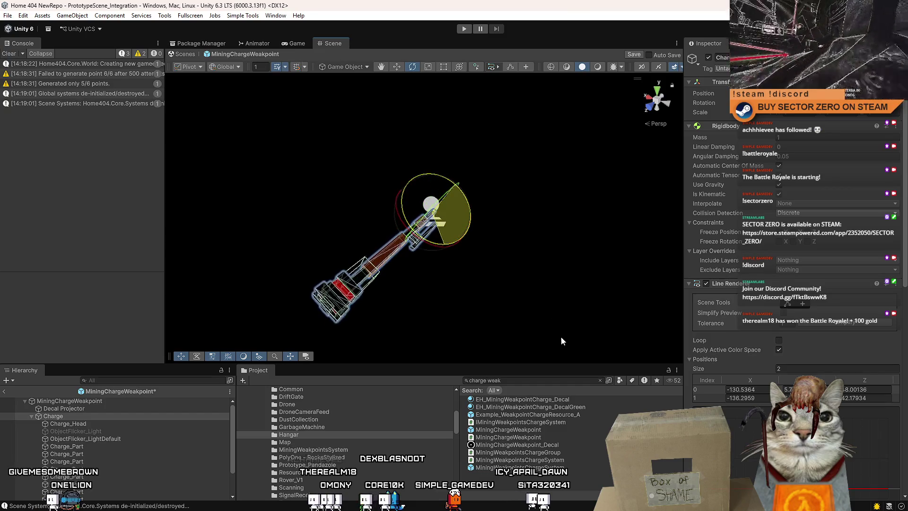
{"action": "mouse_move", "coordinate": [461, 200]}
{"action": "left_mouse_down"}
{"action": "mouse_move", "coordinate": [588, 369]}
{"action": "mouse_move", "coordinate": [592, 289]}
{"action": "left_mouse_up"}
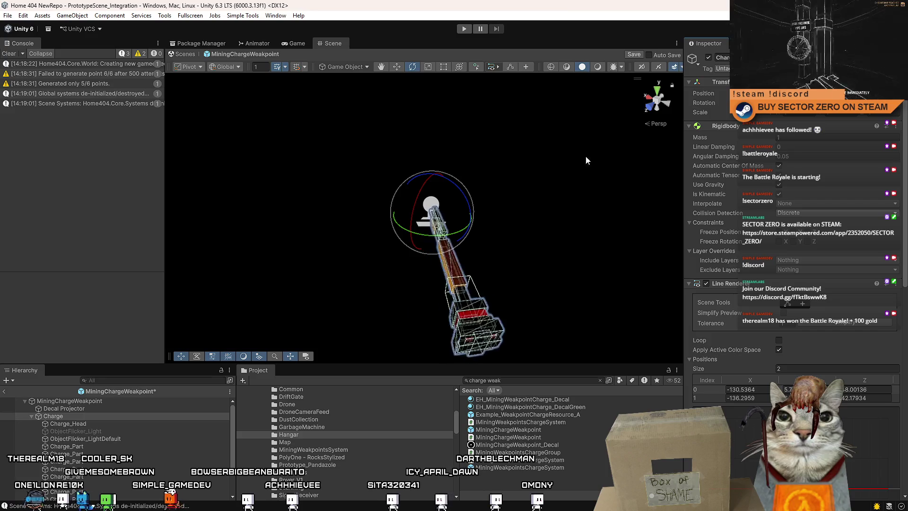
{"action": "mouse_move", "coordinate": [545, 182]}
{"action": "left_mouse_down"}
{"action": "mouse_move", "coordinate": [283, 212]}
{"action": "mouse_move", "coordinate": [401, 220]}
{"action": "left_mouse_up"}
{"action": "scroll", "coordinate": [396, 227], "scroll_direction": "up", "scroll_amount": 3}
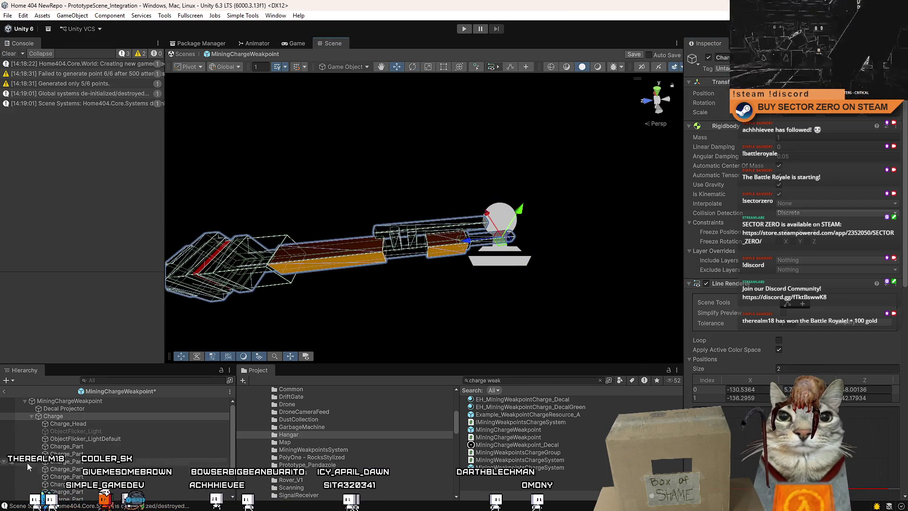
- Compare the Decal Projector, Charge and root bounds, ending with Charge selected
{"action": "left_click", "coordinate": [85, 409]}
{"action": "left_click", "coordinate": [72, 415]}
{"action": "left_click", "coordinate": [87, 408]}
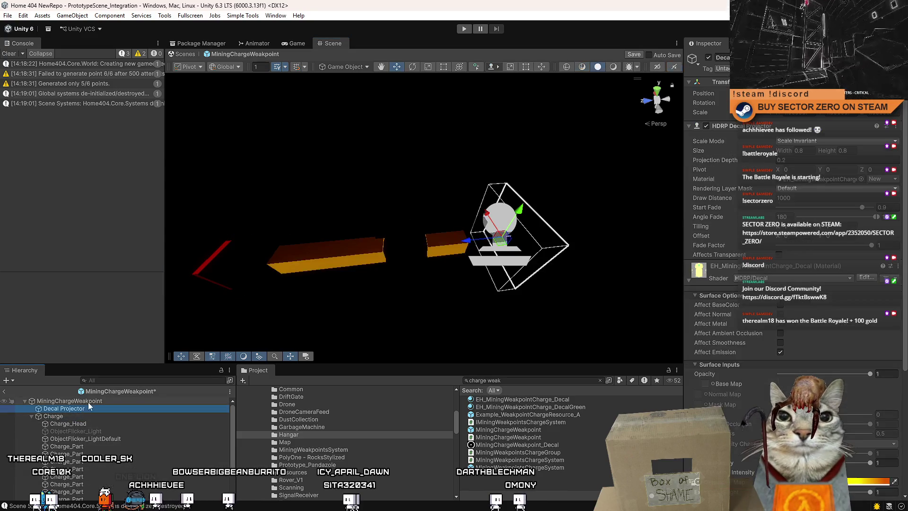
{"action": "left_click", "coordinate": [89, 401]}
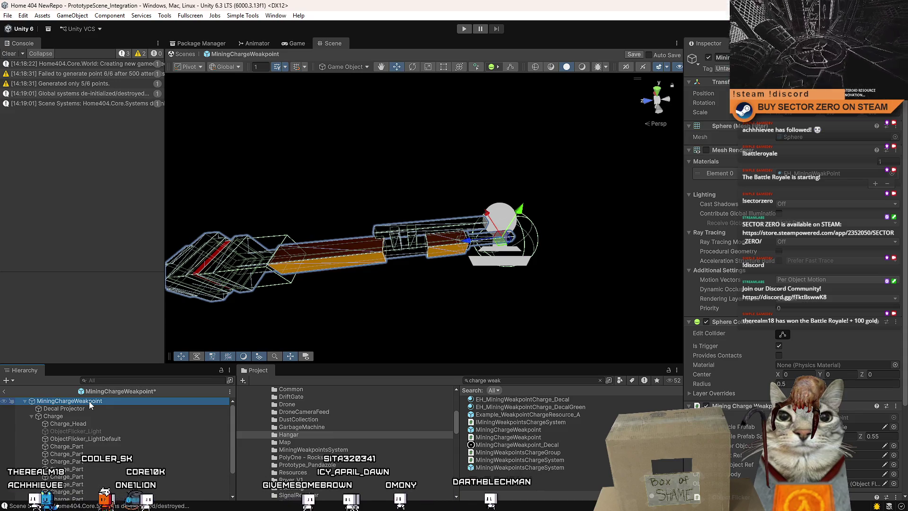
{"action": "left_click", "coordinate": [70, 415]}
{"action": "scroll", "coordinate": [416, 223], "scroll_direction": "down", "scroll_amount": 3}
{"action": "mouse_move", "coordinate": [415, 222]}
{"action": "left_mouse_down"}
{"action": "mouse_move", "coordinate": [367, 235]}
{"action": "mouse_move", "coordinate": [257, 239]}
{"action": "mouse_move", "coordinate": [537, 236]}
{"action": "left_mouse_up"}
- Re-angle the Charge rod with the Rotate tool and check it against the decal and weakpoint
{"action": "key", "text": "e"}
{"action": "mouse_move", "coordinate": [400, 227]}
{"action": "left_mouse_down"}
{"action": "mouse_move", "coordinate": [364, 329]}
{"action": "mouse_move", "coordinate": [351, 198]}
{"action": "mouse_move", "coordinate": [350, 425]}
{"action": "mouse_move", "coordinate": [427, 55]}
{"action": "mouse_move", "coordinate": [496, 425]}
{"action": "mouse_move", "coordinate": [634, 236]}
{"action": "mouse_move", "coordinate": [576, 185]}
{"action": "left_mouse_up"}
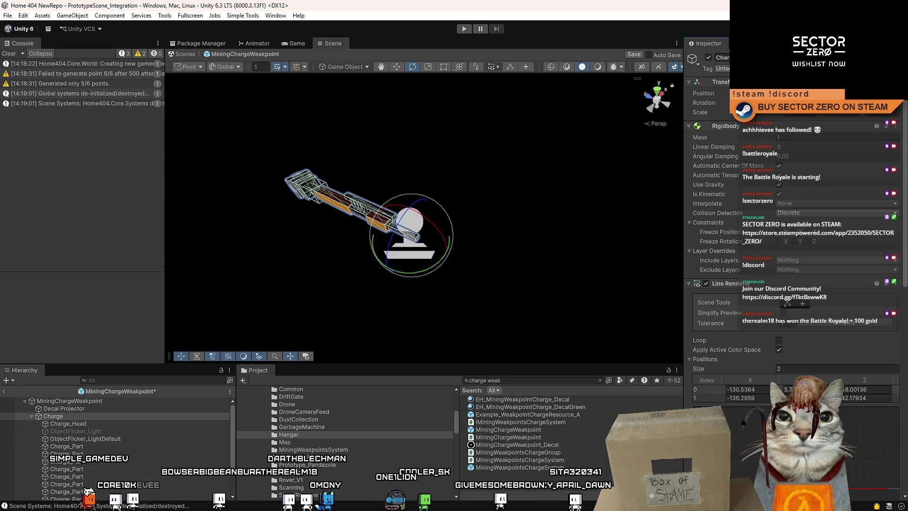
{"action": "mouse_move", "coordinate": [397, 227]}
{"action": "left_mouse_down"}
{"action": "mouse_move", "coordinate": [666, 133]}
{"action": "mouse_move", "coordinate": [510, 52]}
{"action": "mouse_move", "coordinate": [28, 356]}
{"action": "mouse_move", "coordinate": [568, 508]}
{"action": "mouse_move", "coordinate": [101, 213]}
{"action": "mouse_move", "coordinate": [91, 456]}
{"action": "mouse_move", "coordinate": [161, 78]}
{"action": "mouse_move", "coordinate": [819, 245]}
{"action": "left_mouse_up"}
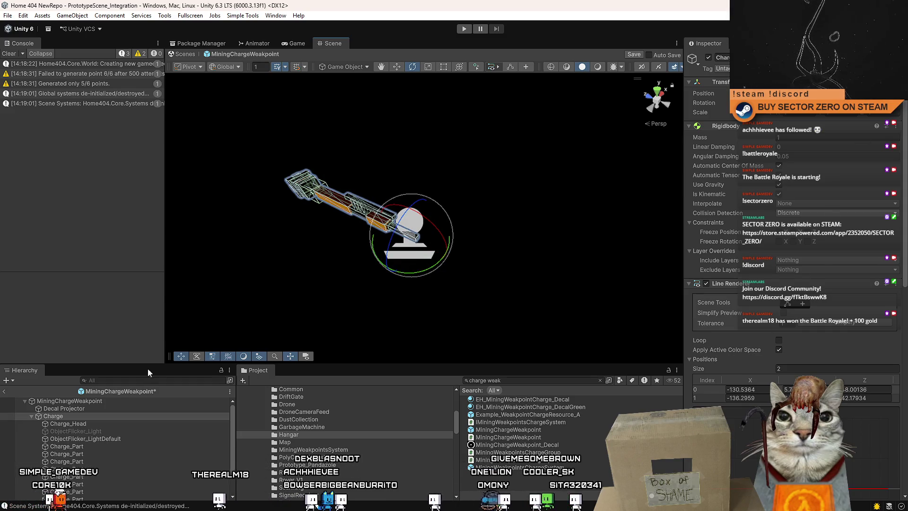
{"action": "left_click", "coordinate": [94, 408]}
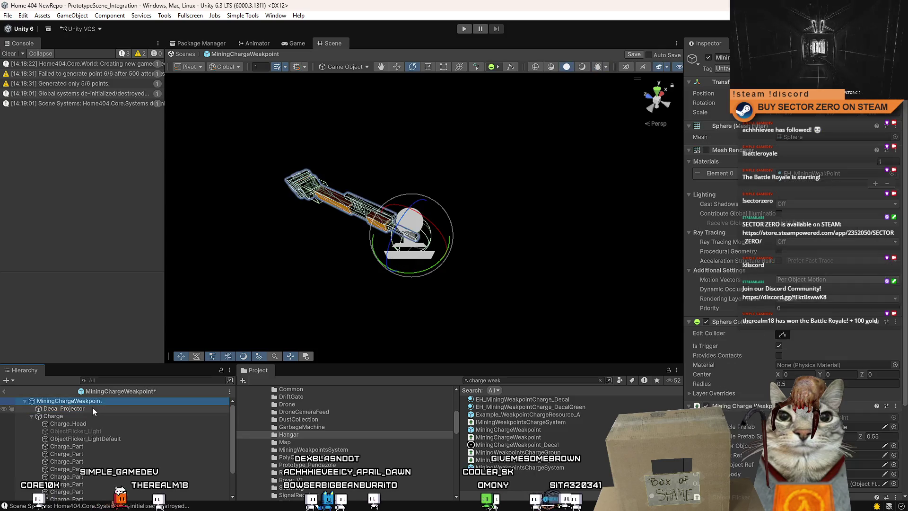
{"action": "mouse_move", "coordinate": [359, 293]}
{"action": "left_mouse_down"}
{"action": "mouse_move", "coordinate": [454, 283]}
{"action": "mouse_move", "coordinate": [557, 293]}
{"action": "mouse_move", "coordinate": [521, 243]}
{"action": "left_mouse_up"}
{"action": "left_click", "coordinate": [97, 401]}
{"action": "mouse_move", "coordinate": [266, 304]}
{"action": "left_mouse_down"}
{"action": "mouse_move", "coordinate": [390, 220]}
{"action": "mouse_move", "coordinate": [458, 253]}
{"action": "mouse_move", "coordinate": [516, 240]}
{"action": "mouse_move", "coordinate": [475, 183]}
{"action": "left_mouse_up"}
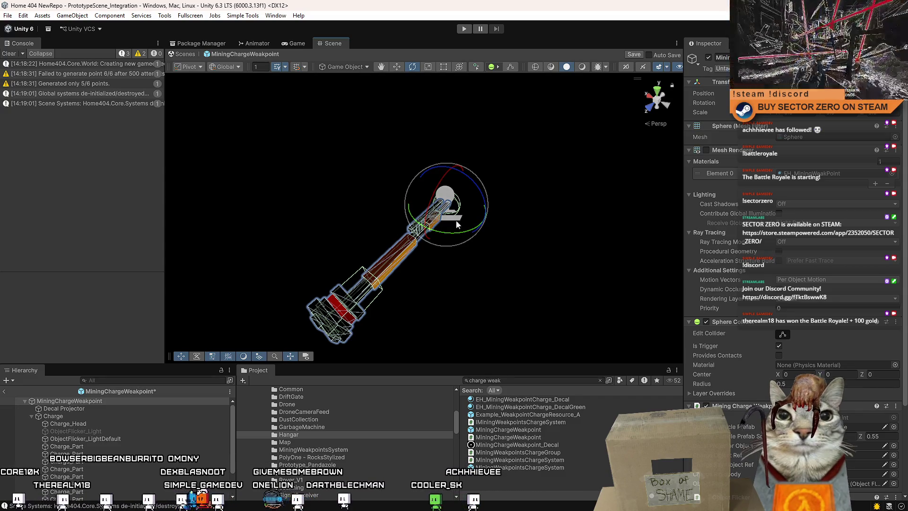
{"action": "left_click_drag", "start_coordinate": [435, 217], "coordinate": [373, 210], "text": "alt"}
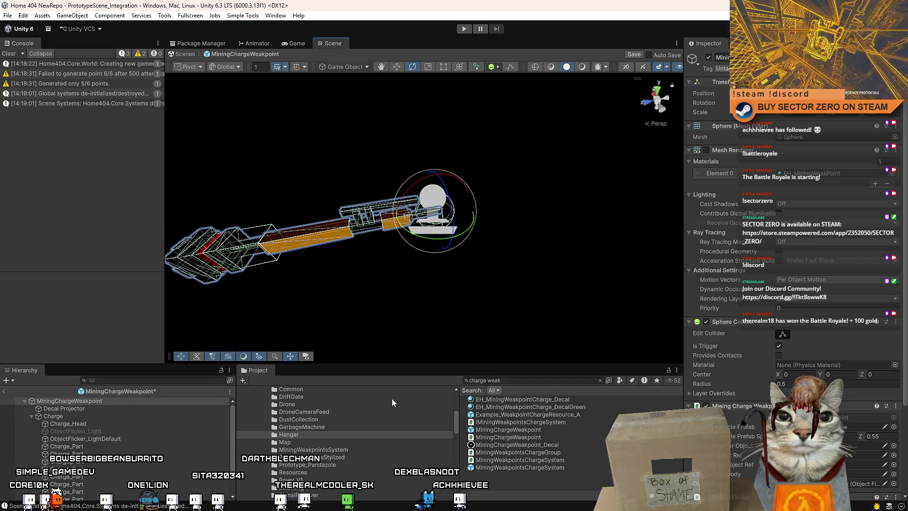
{"action": "scroll", "coordinate": [776, 373], "scroll_direction": "down", "scroll_amount": 5}
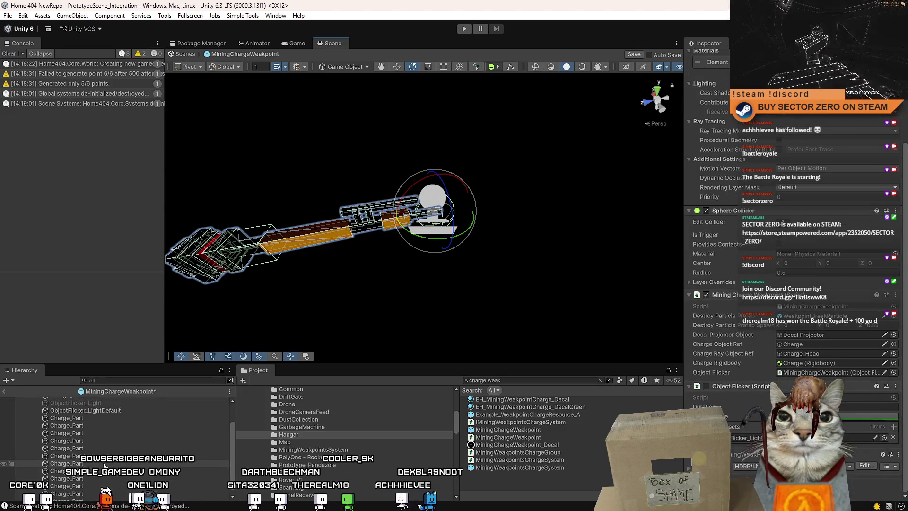
- Remove the Random Rotation On Start component from the Charge and Decal Projector children
{"action": "left_click", "coordinate": [92, 417]}
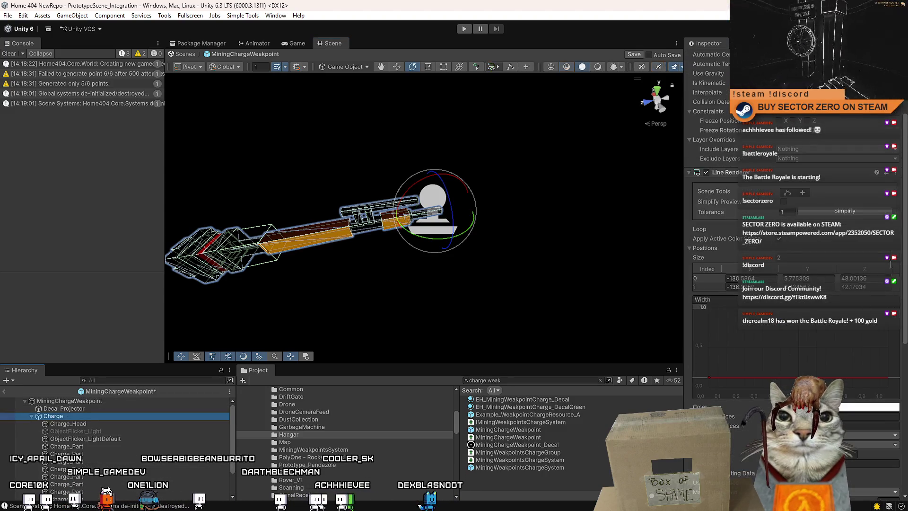
{"action": "scroll", "coordinate": [904, 243], "scroll_direction": "down", "scroll_amount": 12}
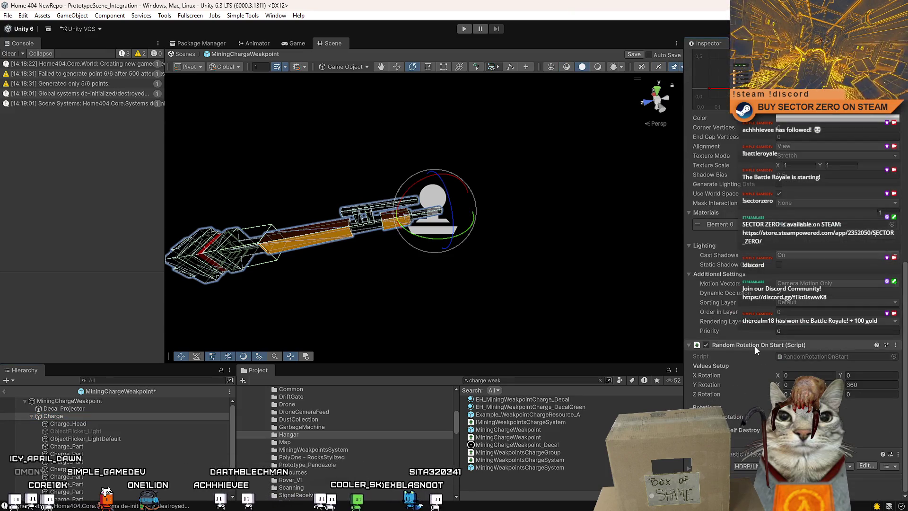
{"action": "right_click", "coordinate": [755, 350]}
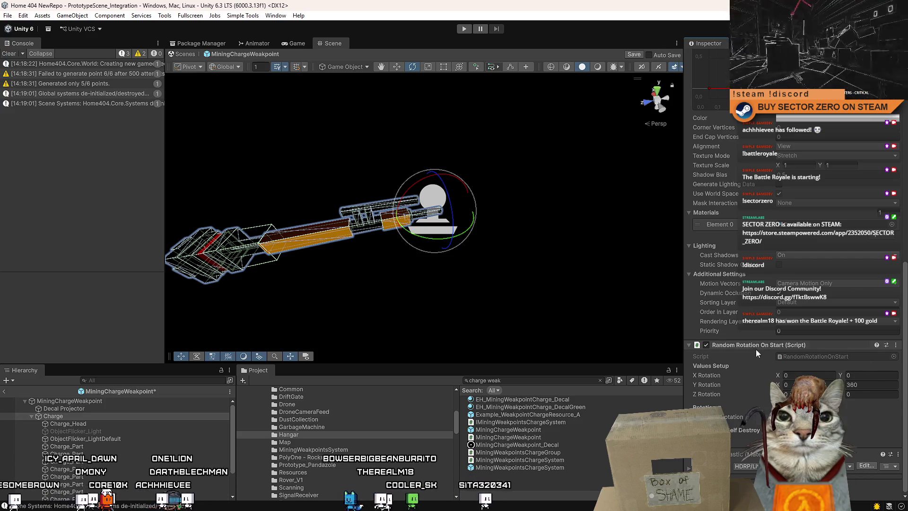
{"action": "left_click", "coordinate": [780, 387]}
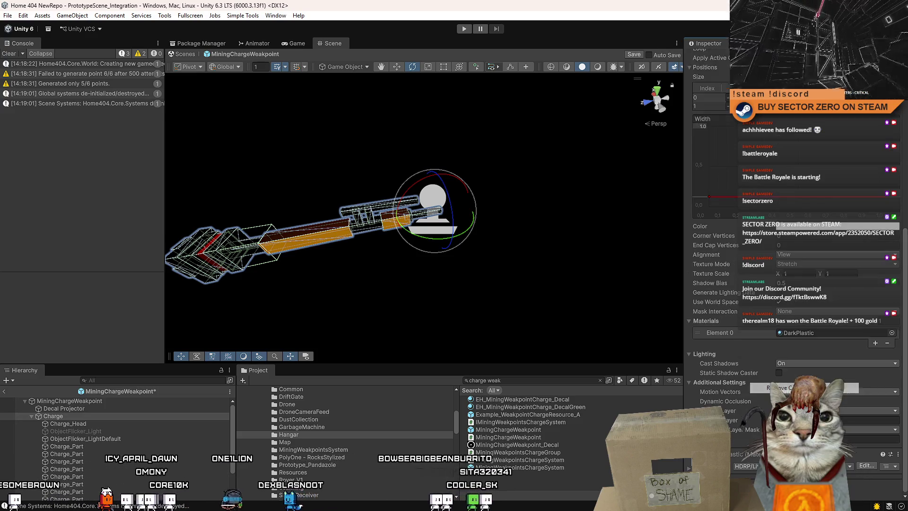
{"action": "left_click", "coordinate": [99, 408]}
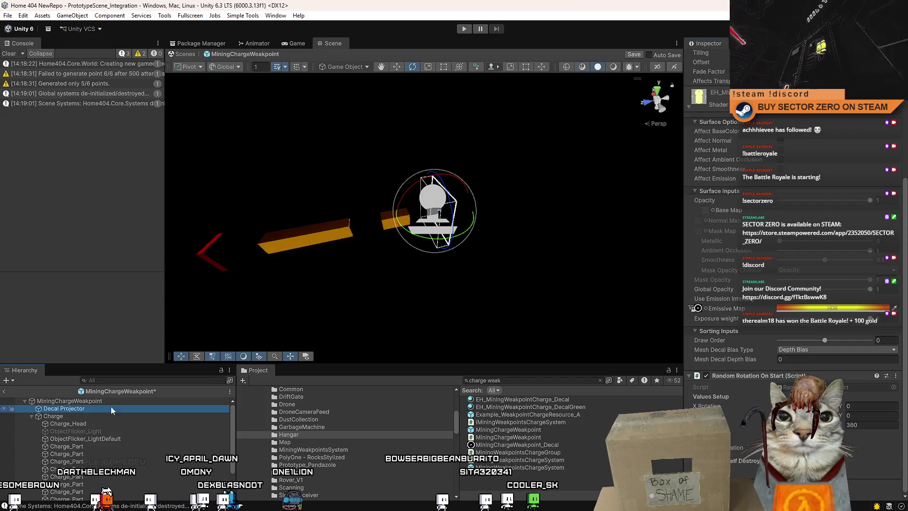
{"action": "right_click", "coordinate": [751, 377]}
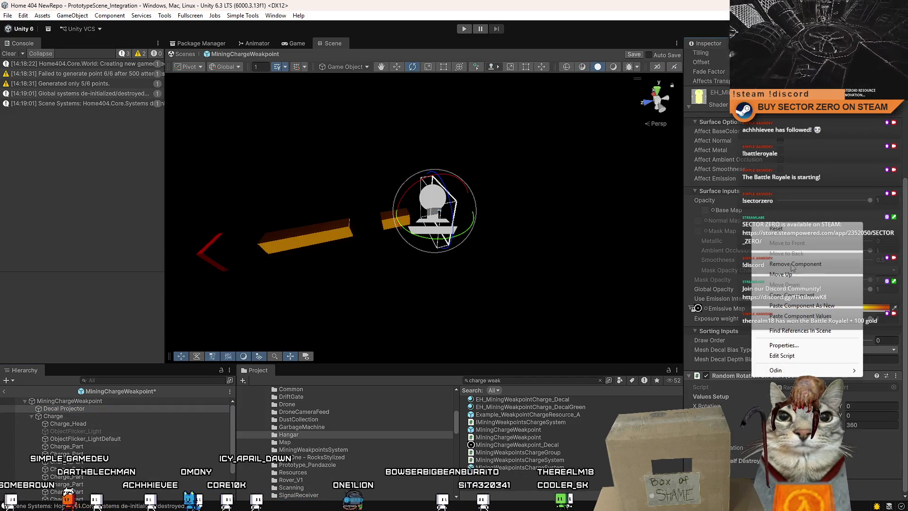
{"action": "left_click", "coordinate": [794, 264]}
- Set the root's random Z rotation to 360 and save the prefab
{"action": "left_click", "coordinate": [81, 401]}
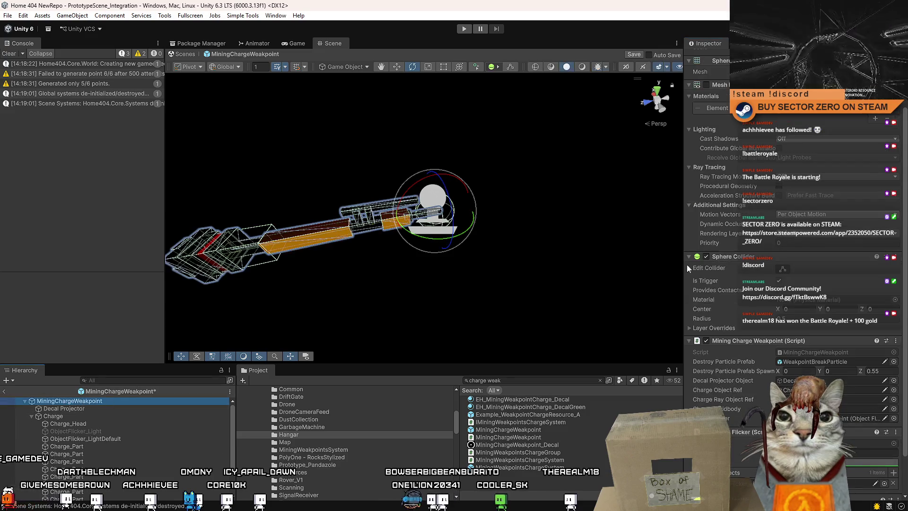
{"action": "scroll", "coordinate": [745, 407], "scroll_direction": "down", "scroll_amount": 3}
{"action": "right_click", "coordinate": [730, 388]}
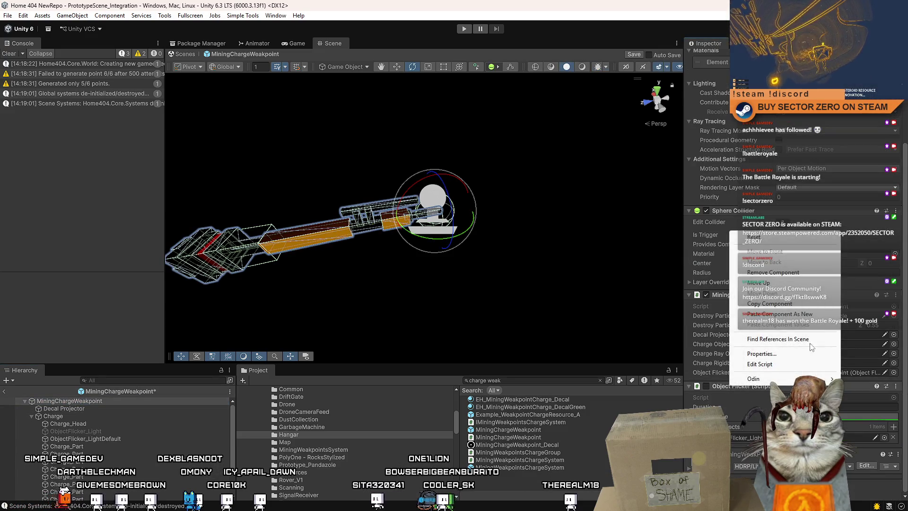
{"action": "key", "text": "Escape"}
{"action": "scroll", "coordinate": [756, 379], "scroll_direction": "down", "scroll_amount": 3}
{"action": "left_click", "coordinate": [871, 425]}
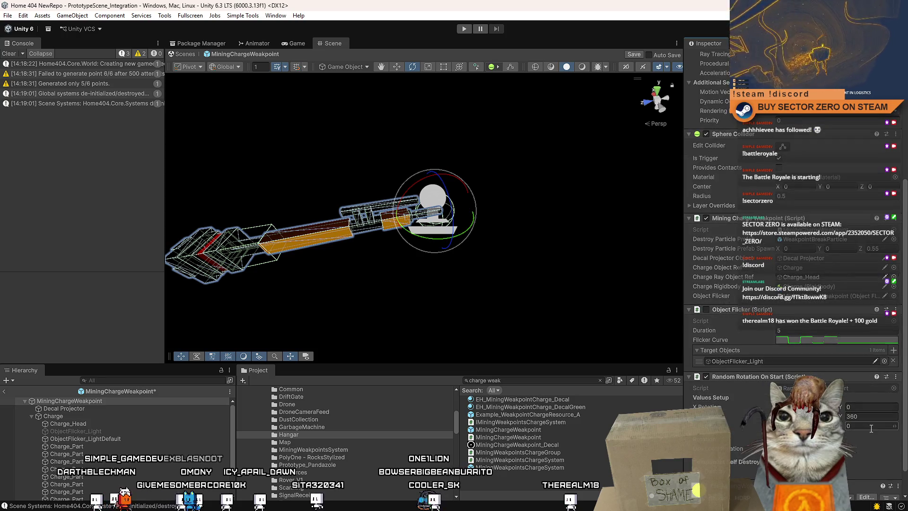
{"action": "key", "text": "BackSpace"}
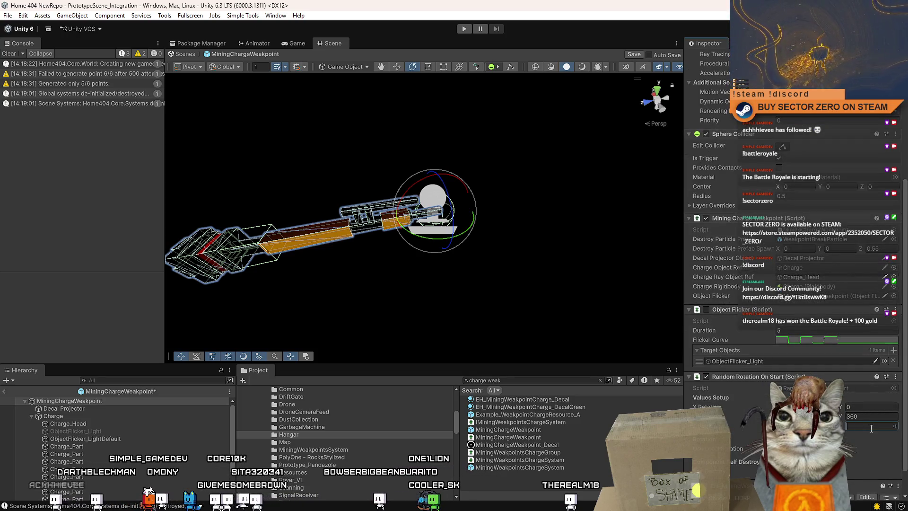
{"action": "type", "text": "360"}
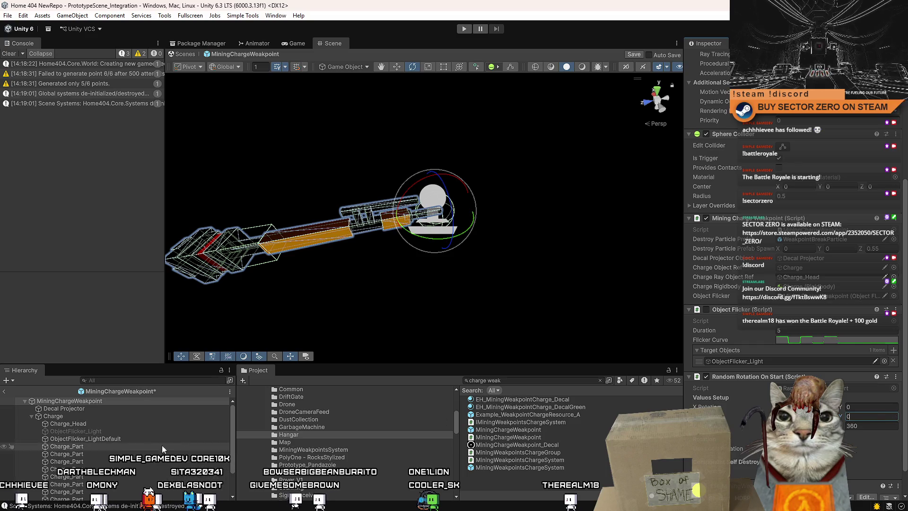
{"action": "left_click", "coordinate": [107, 407]}
{"action": "key", "text": "ctrl+s"}
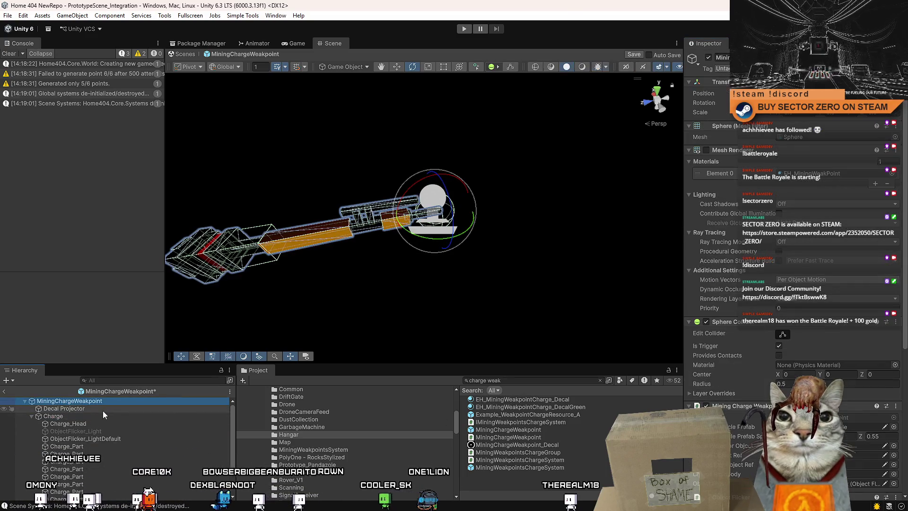
{"action": "left_click", "coordinate": [103, 409]}
{"action": "left_click", "coordinate": [115, 403]}
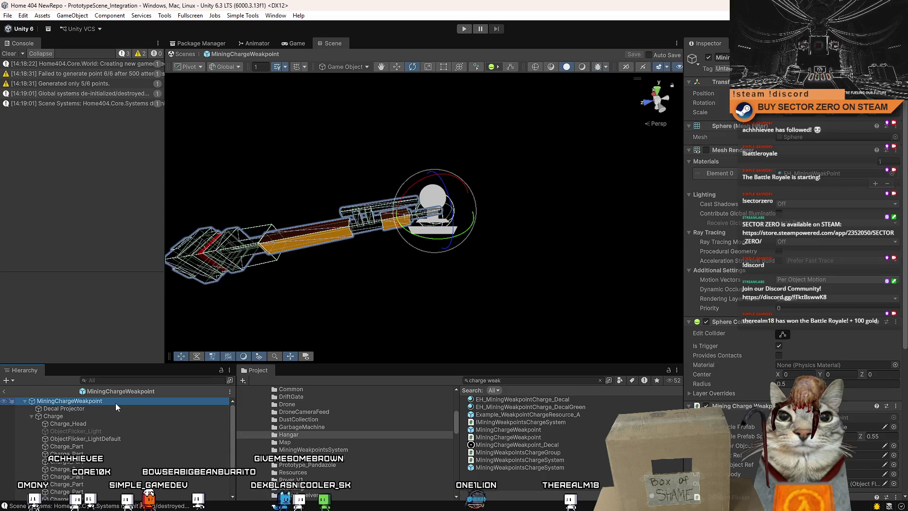
{"action": "left_click", "coordinate": [108, 408]}
{"action": "key", "text": "Up"}
{"action": "left_click", "coordinate": [107, 407]}
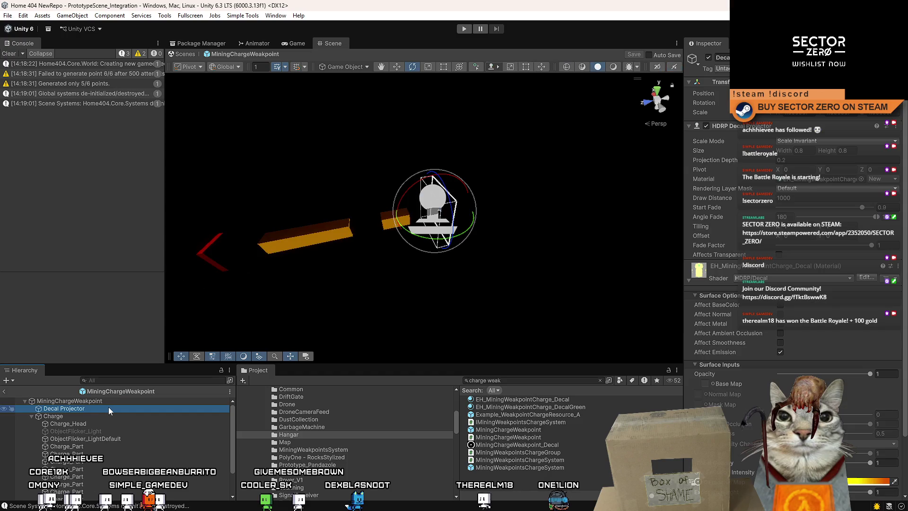
{"action": "left_click", "coordinate": [113, 403]}
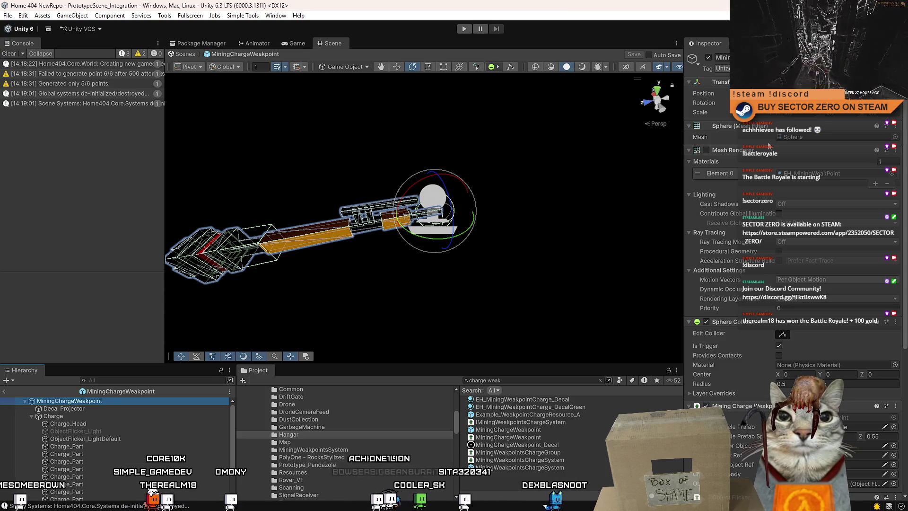
{"action": "left_click", "coordinate": [83, 409]}
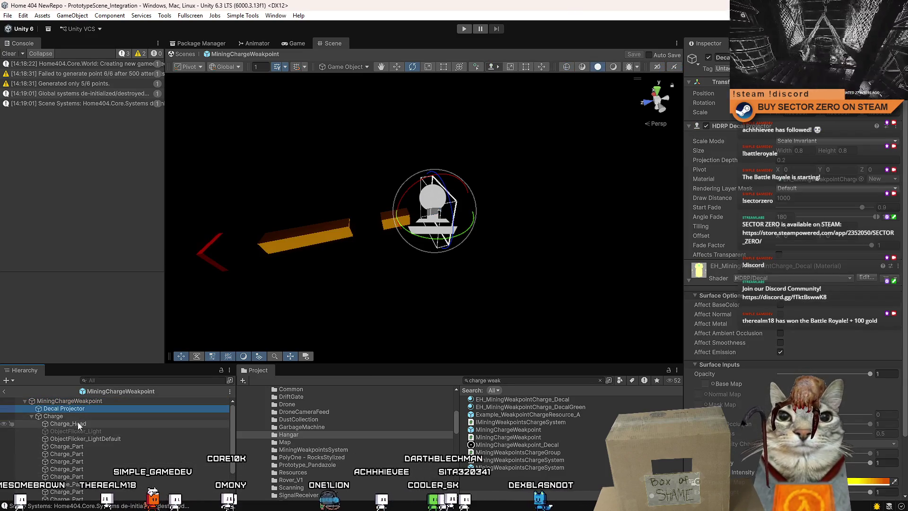
{"action": "left_click", "coordinate": [78, 415]}
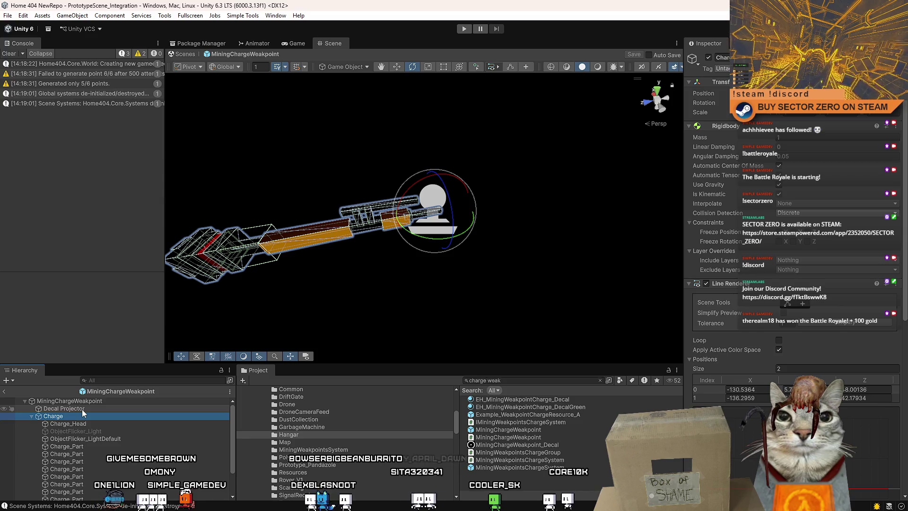
- Frame the MiningChargeWeakpoint root and add an empty GameObject to it with Create Empty
{"action": "left_click", "coordinate": [82, 408]}
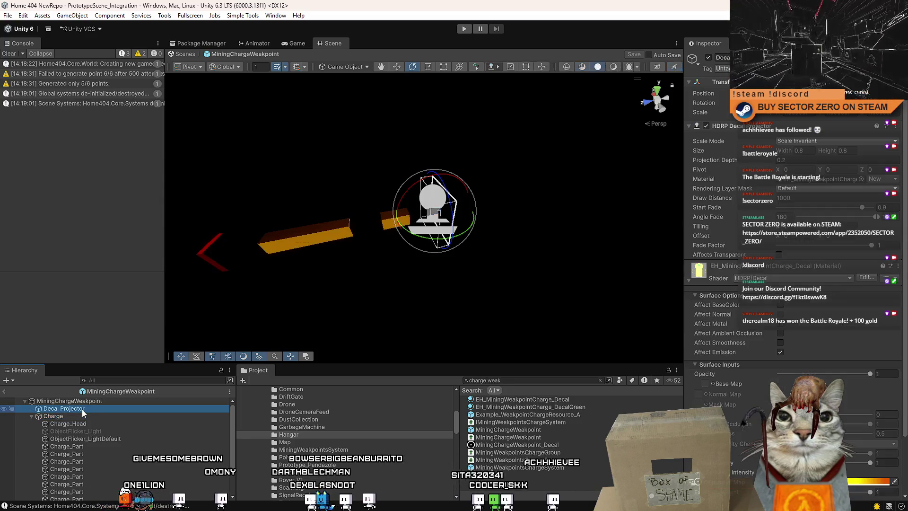
{"action": "left_click", "coordinate": [93, 401]}
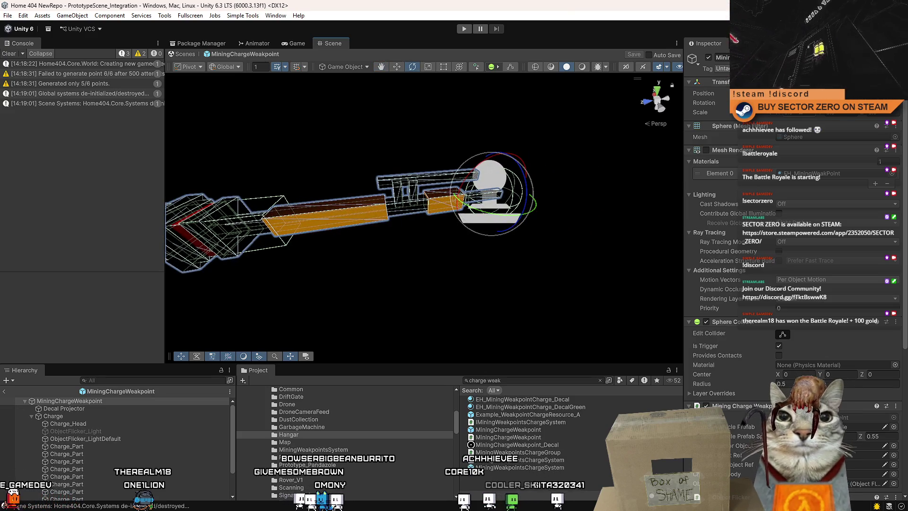
{"action": "key", "text": "f"}
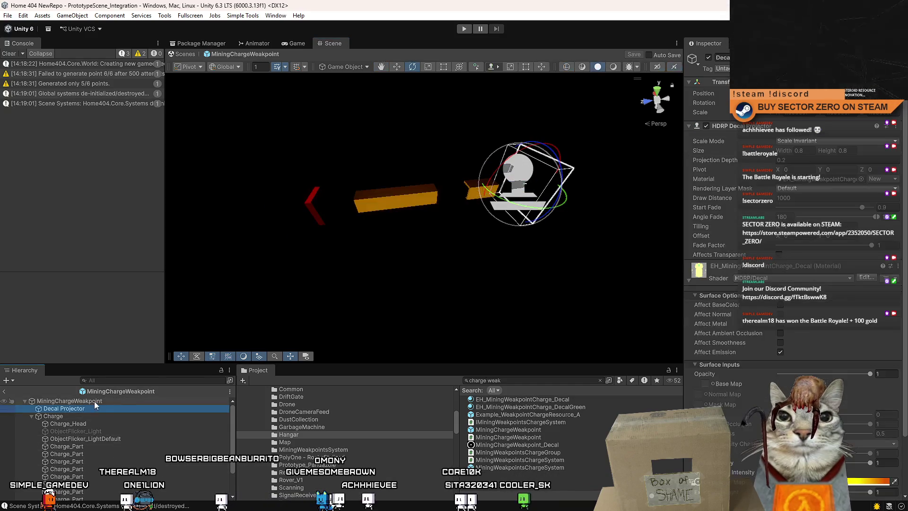
{"action": "right_click", "coordinate": [94, 401]}
{"action": "left_click", "coordinate": [133, 291]}
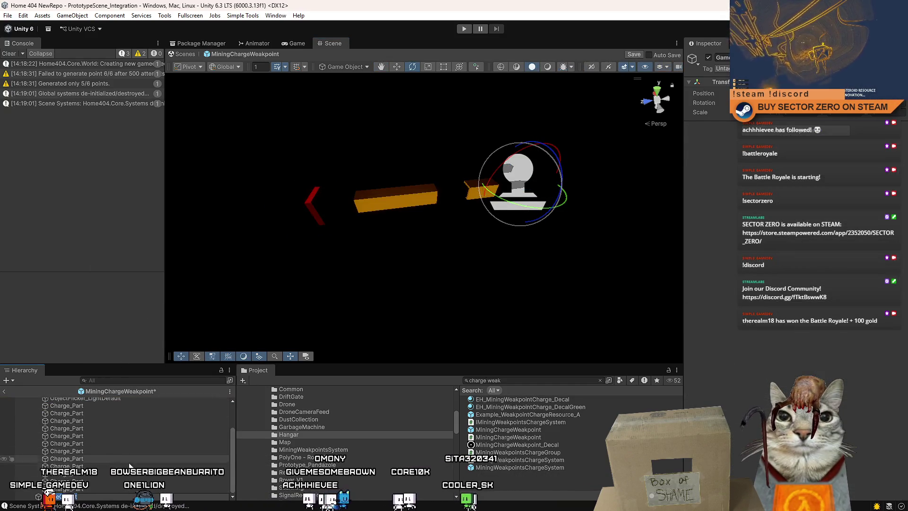
- Add an empty child GameObject under the weakpoint and reposition it in the Hierarchy
{"action": "scroll", "coordinate": [233, 438], "scroll_direction": "up", "scroll_amount": 2}
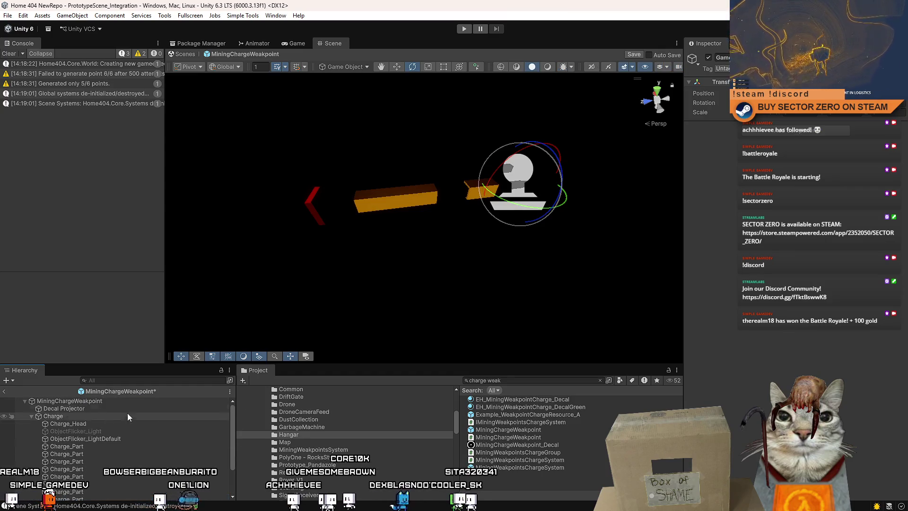
{"action": "left_click", "coordinate": [99, 408]}
{"action": "key", "text": "ctrl+shift+n"}
{"action": "left_click", "coordinate": [94, 401]}
{"action": "mouse_move", "coordinate": [81, 406]}
{"action": "left_mouse_down"}
{"action": "mouse_move", "coordinate": [89, 396]}
{"action": "mouse_move", "coordinate": [75, 407]}
{"action": "left_mouse_up"}
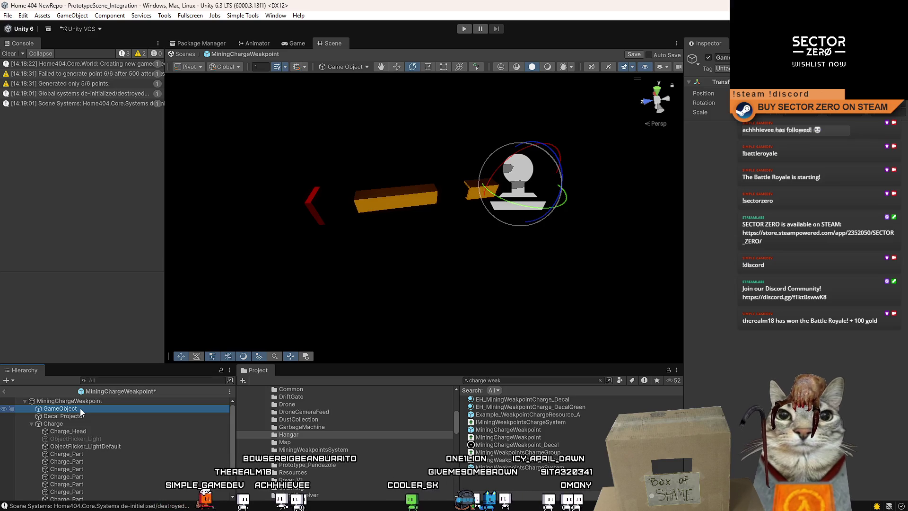
{"action": "left_click", "coordinate": [96, 402]}
{"action": "left_click", "coordinate": [85, 406]}
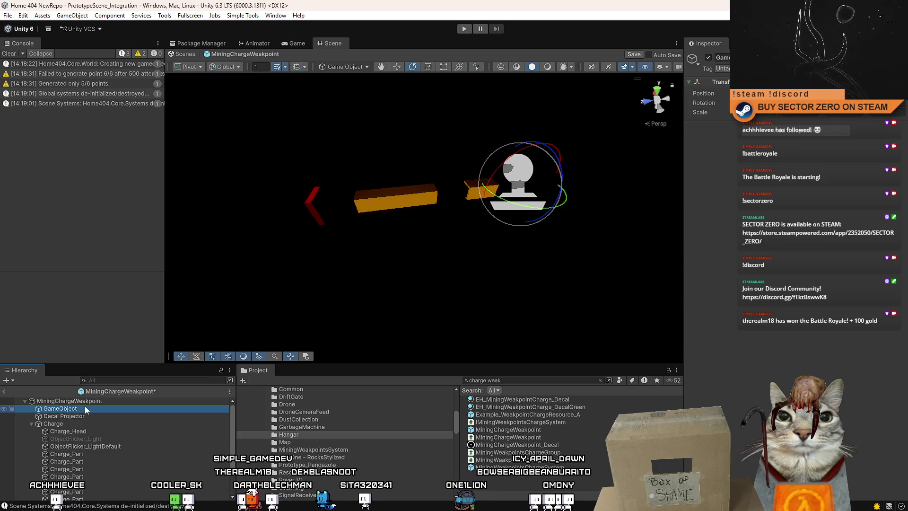
{"action": "left_click", "coordinate": [92, 402]}
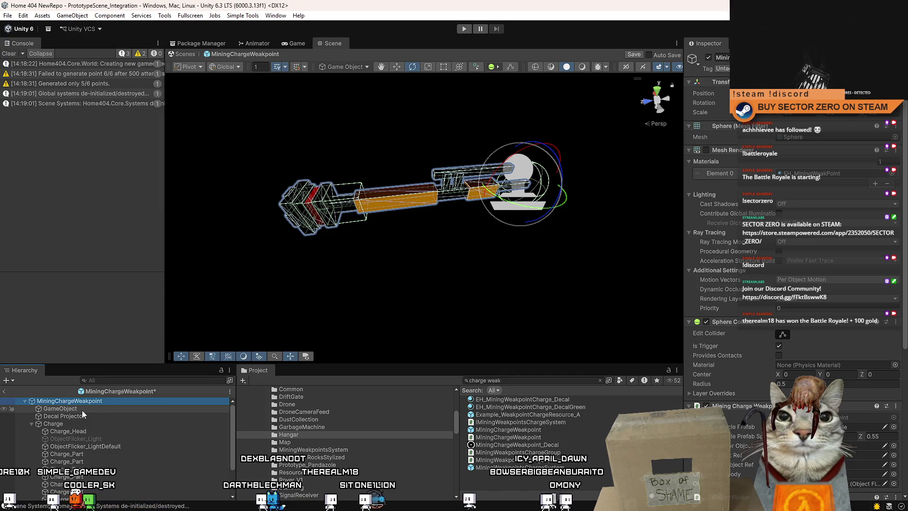
{"action": "left_click", "coordinate": [92, 407]}
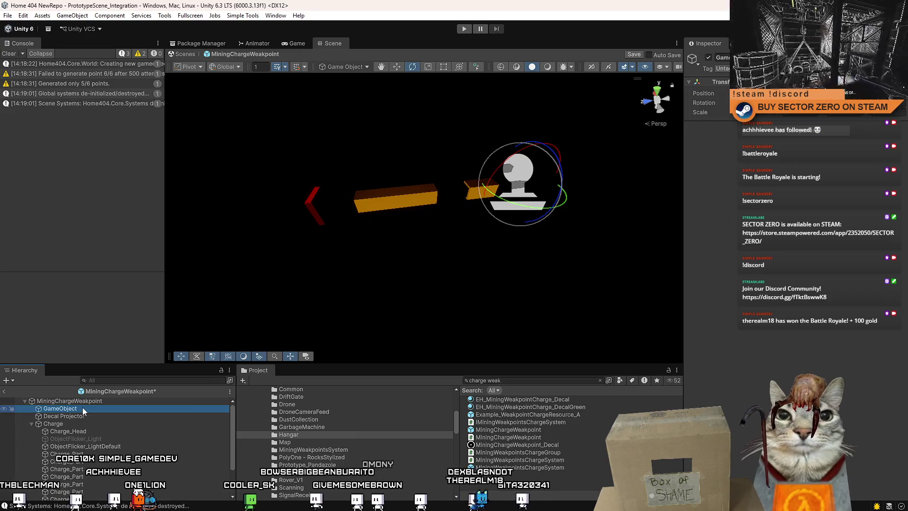
- Delete the empty GameObject, save the prefab and clear the Console log
{"action": "key", "text": "Delete"}
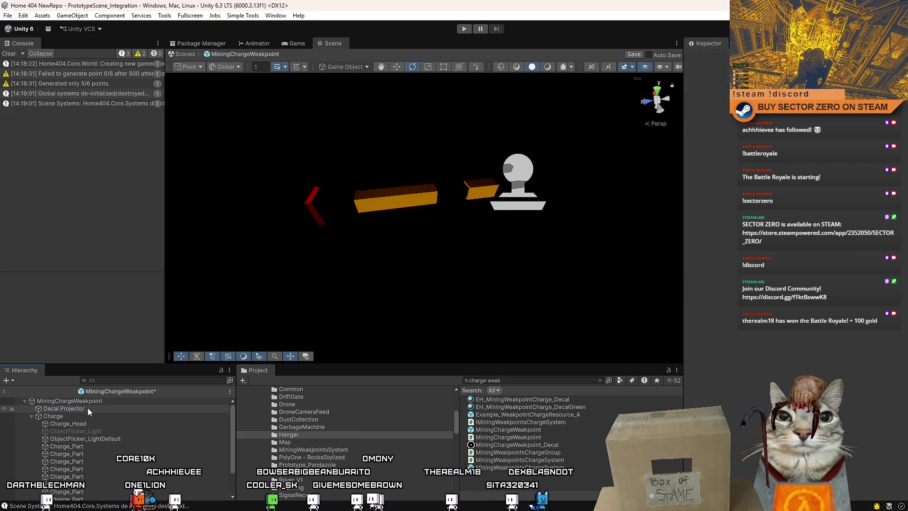
{"action": "left_click", "coordinate": [95, 403]}
{"action": "key", "text": "ctrl+s"}
{"action": "left_click", "coordinate": [8, 54]}
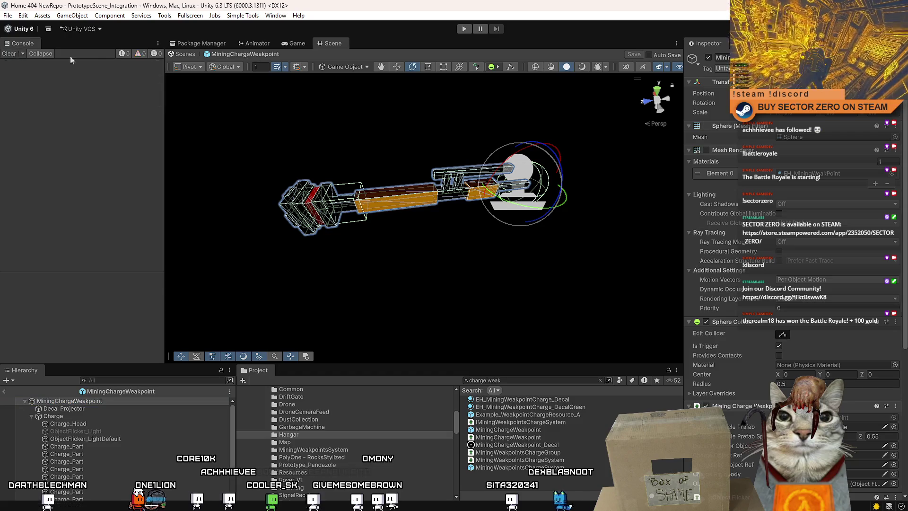
{"action": "left_click", "coordinate": [286, 44]}
{"action": "left_click", "coordinate": [326, 45]}
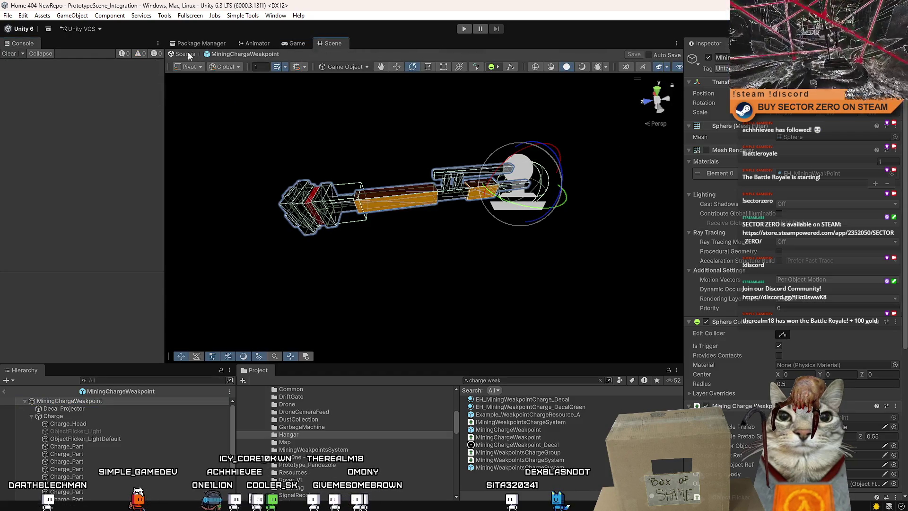
- Return to the main scene and place a MiningChargeWeakpoint prefab instance into it
{"action": "left_click", "coordinate": [188, 54]}
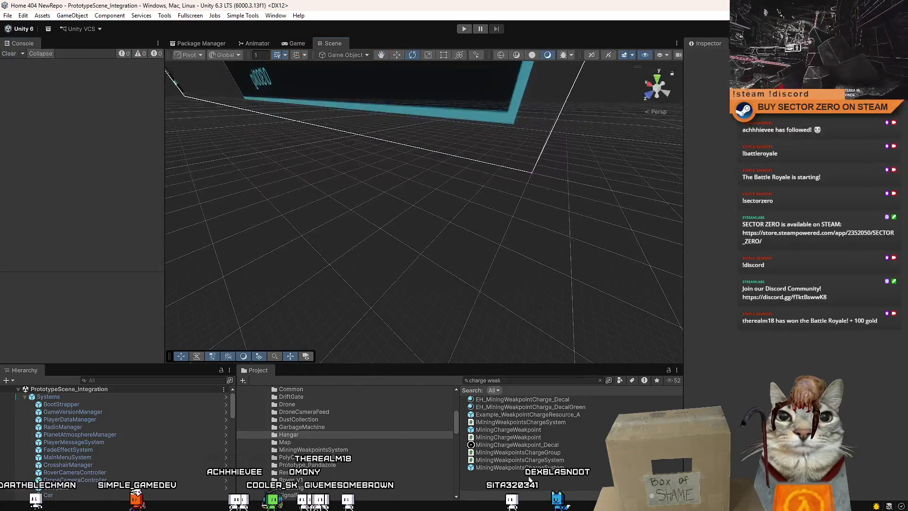
{"action": "left_click_drag", "start_coordinate": [520, 430], "coordinate": [417, 288]}
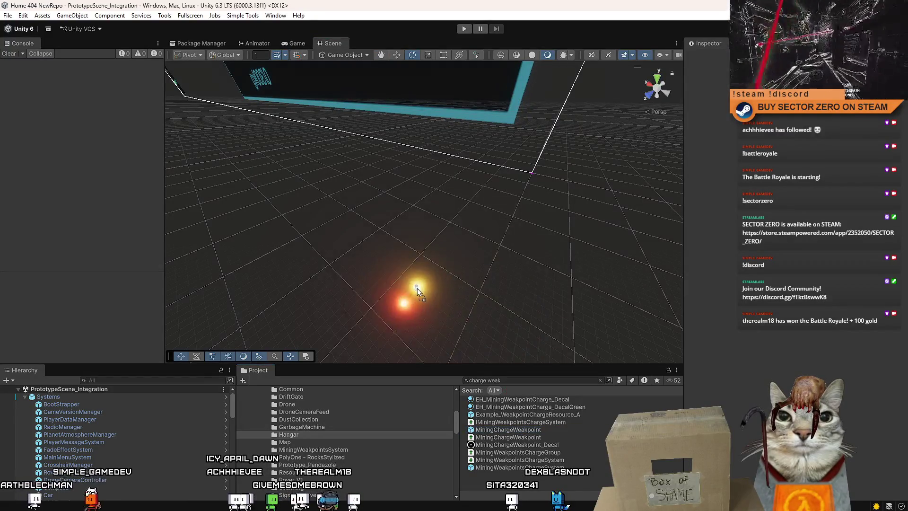
{"action": "key", "text": "f"}
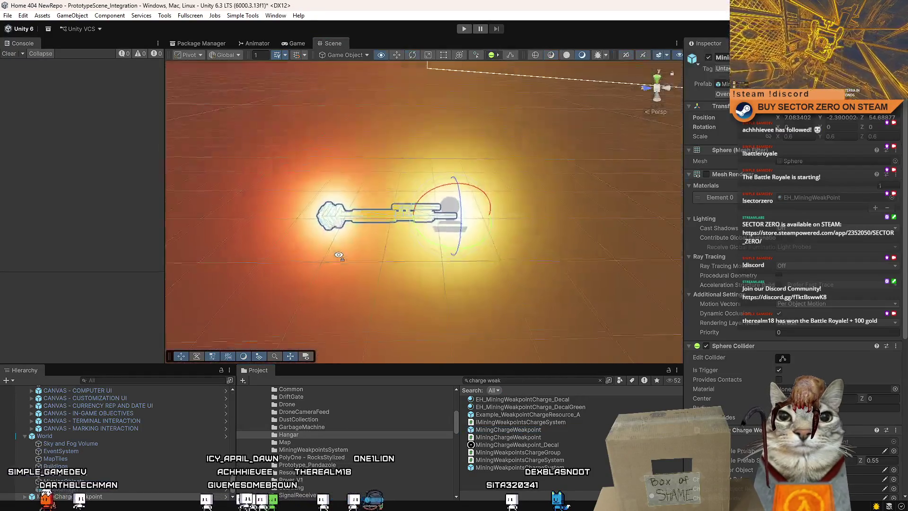
{"action": "mouse_move", "coordinate": [339, 255]}
{"action": "left_mouse_down"}
{"action": "mouse_move", "coordinate": [377, 251]}
{"action": "mouse_move", "coordinate": [440, 267]}
{"action": "mouse_move", "coordinate": [425, 270]}
{"action": "left_mouse_up"}
- Duplicate the weakpoint and unpack both the copy and the original MiningChargeWeakpoint instance
{"action": "key", "text": "ctrl+d"}
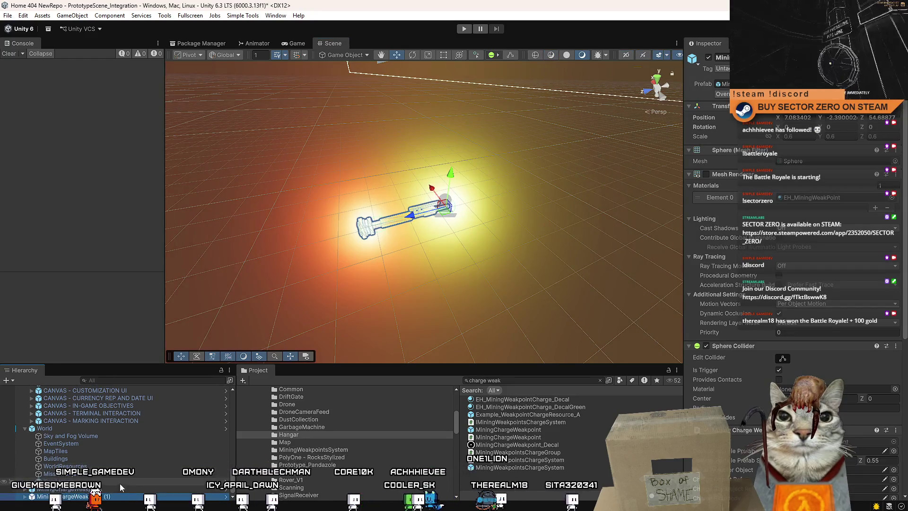
{"action": "right_click", "coordinate": [117, 497]}
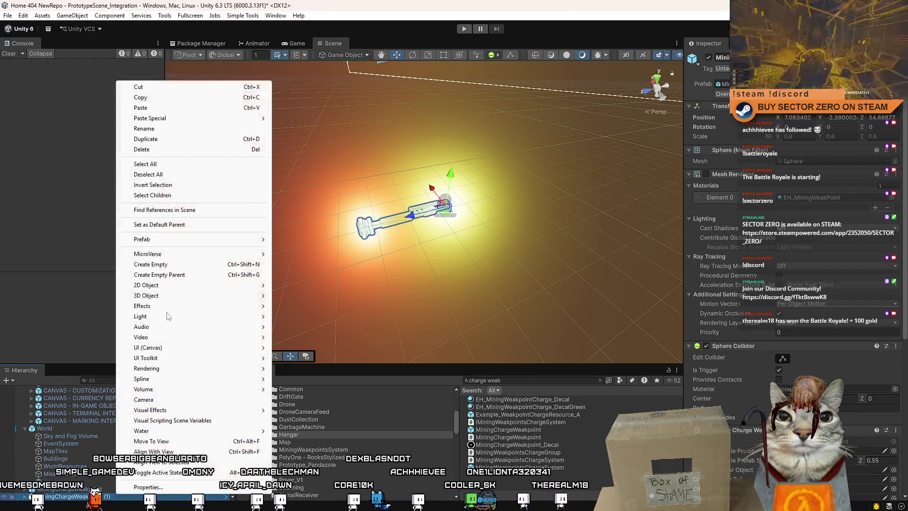
{"action": "mouse_move", "coordinate": [236, 239]}
{"action": "left_click", "coordinate": [304, 314]}
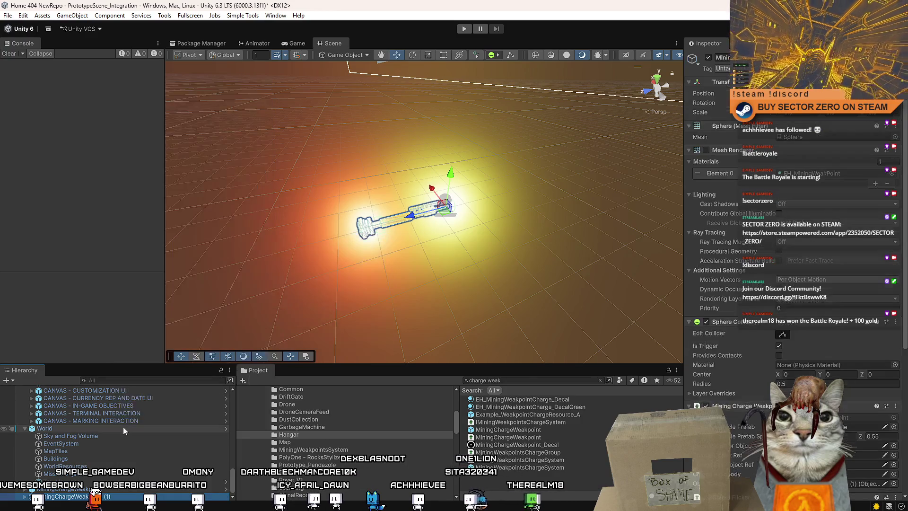
{"action": "left_click", "coordinate": [26, 496]}
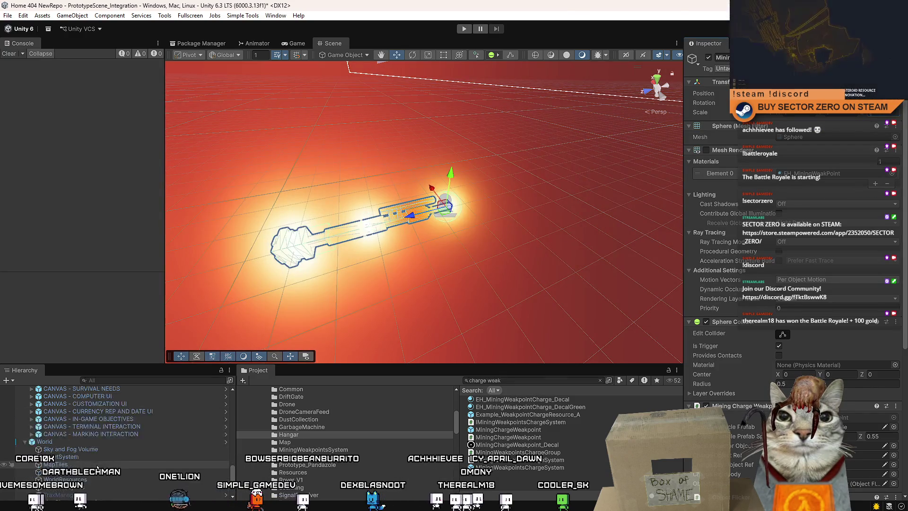
{"action": "left_click", "coordinate": [89, 489]}
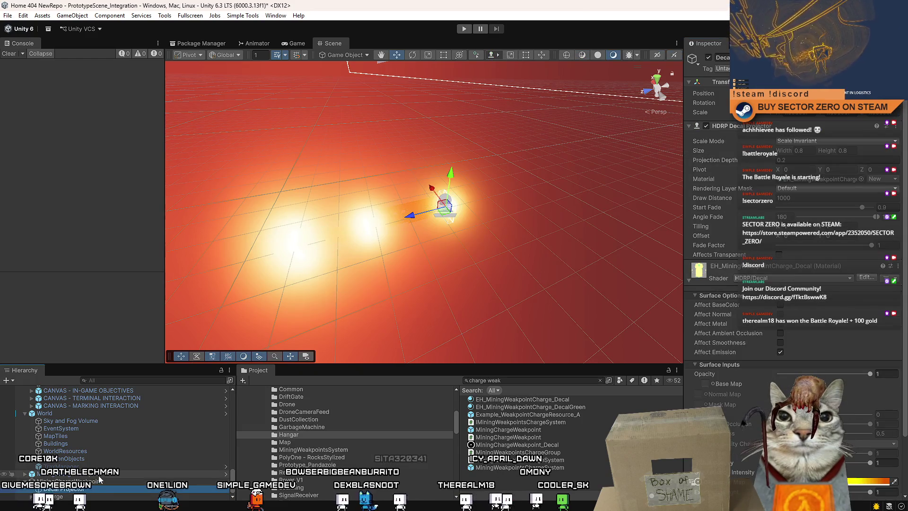
{"action": "right_click", "coordinate": [98, 475]}
{"action": "mouse_move", "coordinate": [133, 221]}
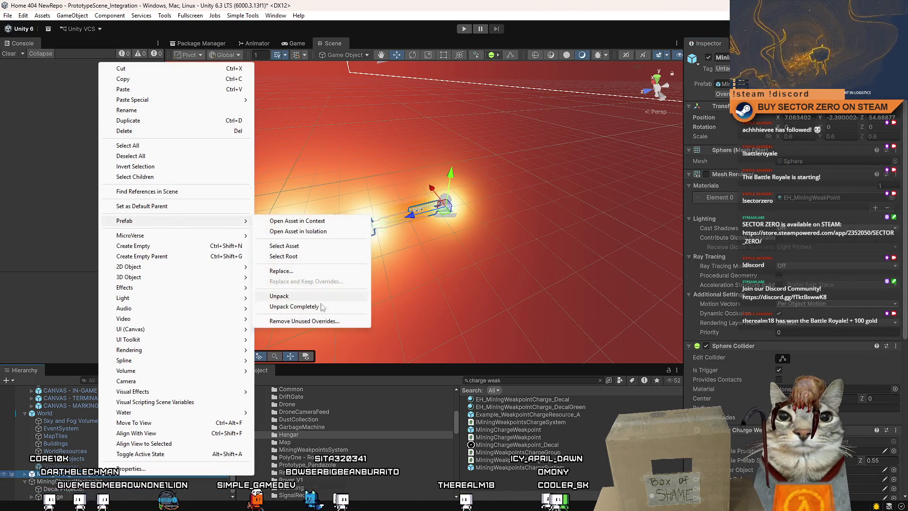
{"action": "left_click", "coordinate": [314, 298]}
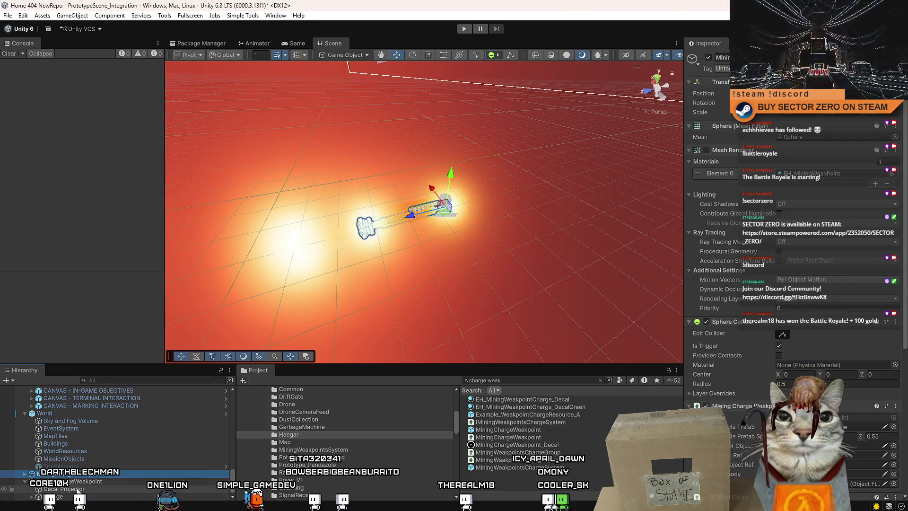
- Select the MiningChargeWeakpoint instance and assign the Charge object to its Charge Rigidbody reference
{"action": "scroll", "coordinate": [108, 461], "scroll_direction": "down", "scroll_amount": 2}
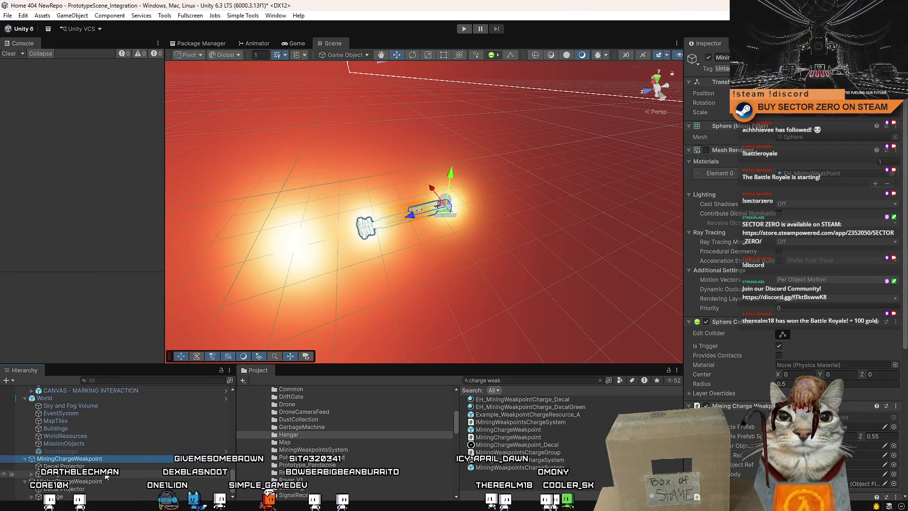
{"action": "left_click", "coordinate": [93, 487]}
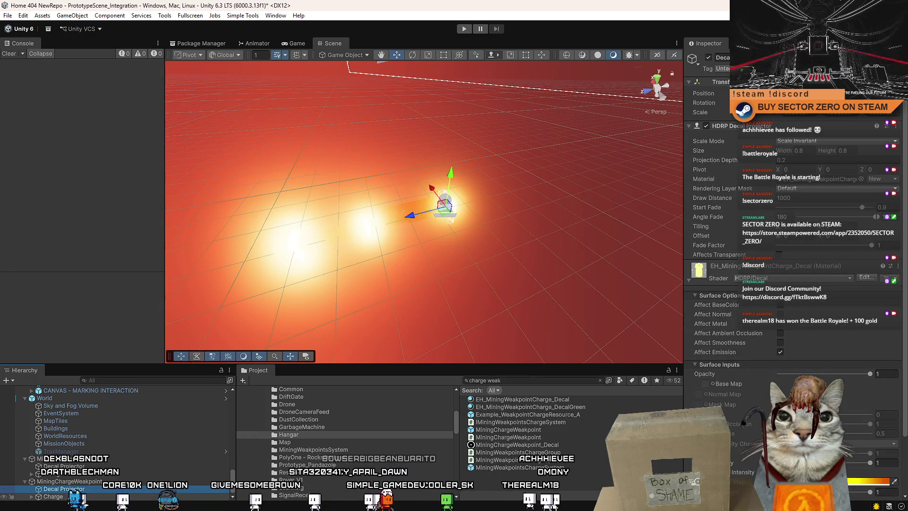
{"action": "scroll", "coordinate": [79, 489], "scroll_direction": "up", "scroll_amount": 2}
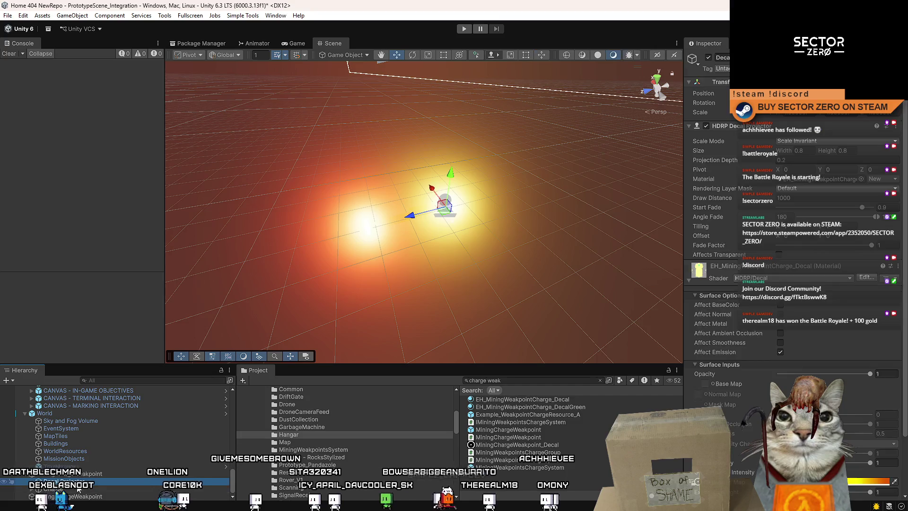
{"action": "left_click", "coordinate": [79, 474], "text": "ctrl"}
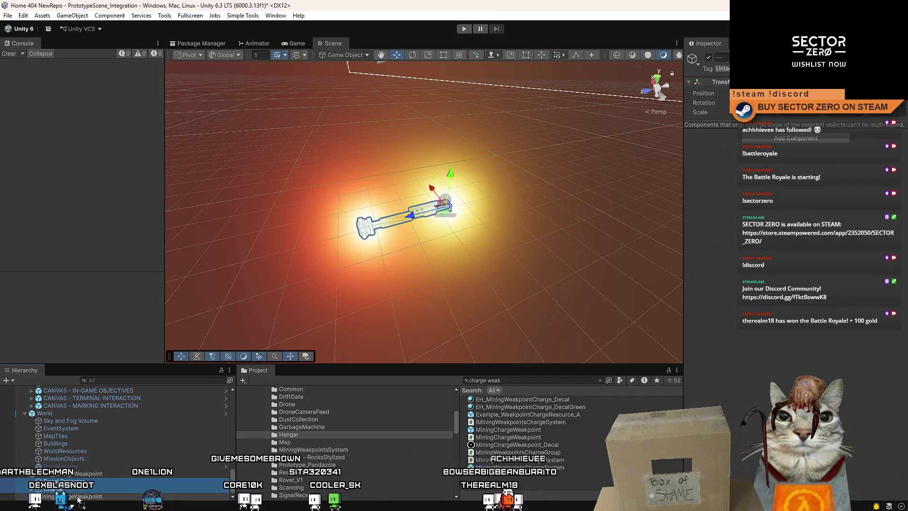
{"action": "left_click", "coordinate": [90, 481]}
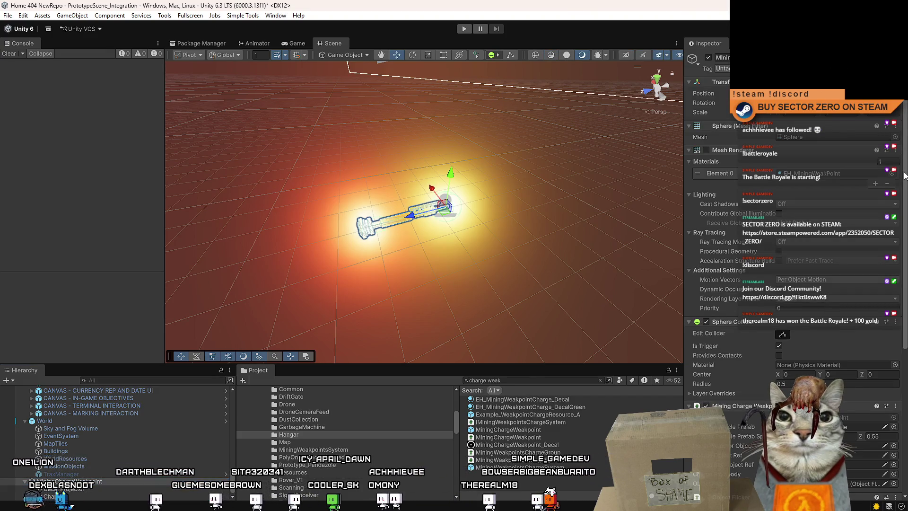
{"action": "left_click_drag", "start_coordinate": [905, 176], "coordinate": [906, 350]}
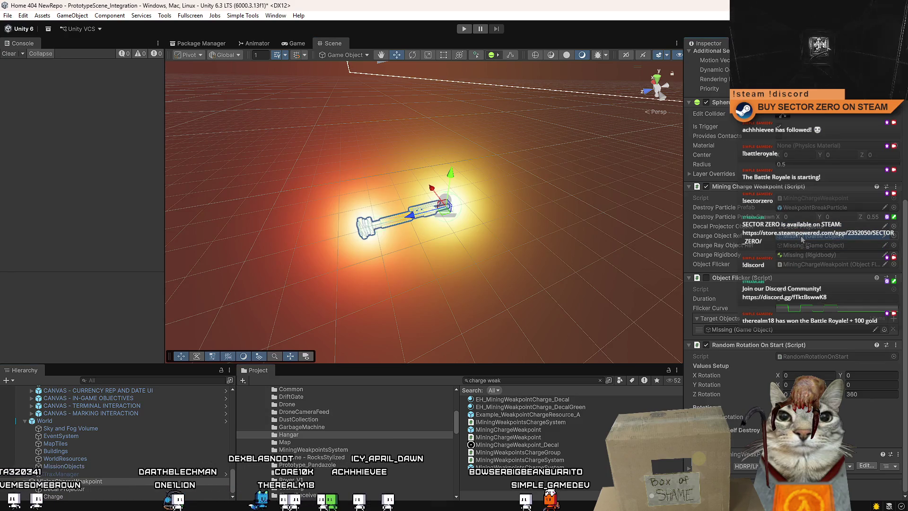
{"action": "scroll", "coordinate": [91, 473], "scroll_direction": "down", "scroll_amount": 3}
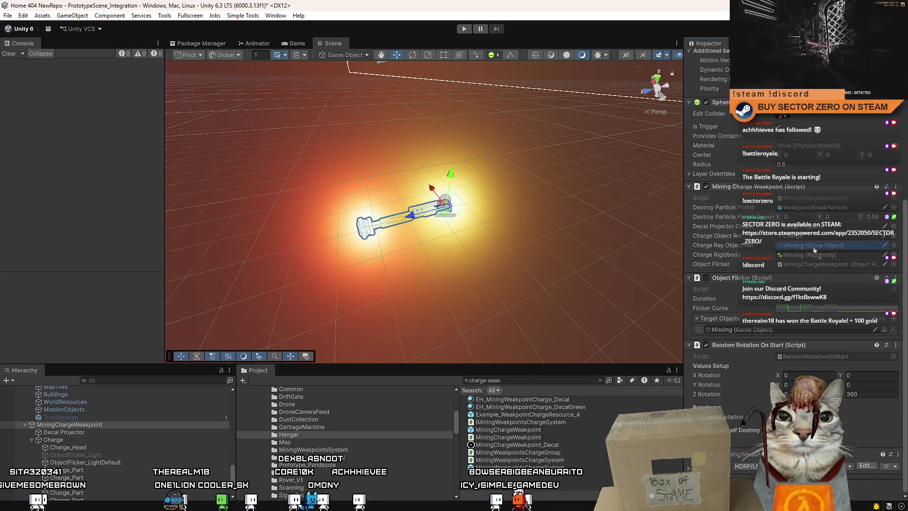
{"action": "mouse_move", "coordinate": [53, 439]}
{"action": "left_mouse_down"}
{"action": "mouse_move", "coordinate": [142, 440]}
{"action": "mouse_move", "coordinate": [449, 379]}
{"action": "mouse_move", "coordinate": [814, 254]}
{"action": "left_mouse_up"}
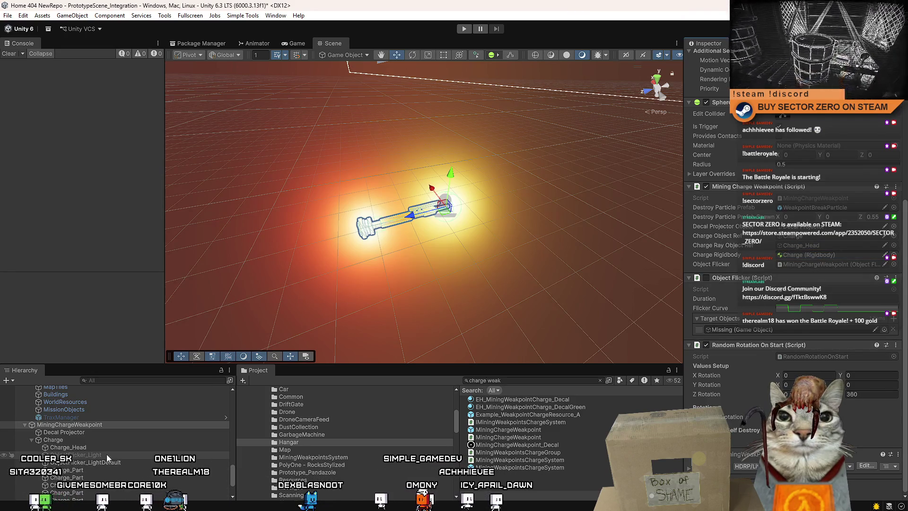
- Check the Charge object's glow by toggling its active state, leaving it deactivated
{"action": "left_click", "coordinate": [747, 333]}
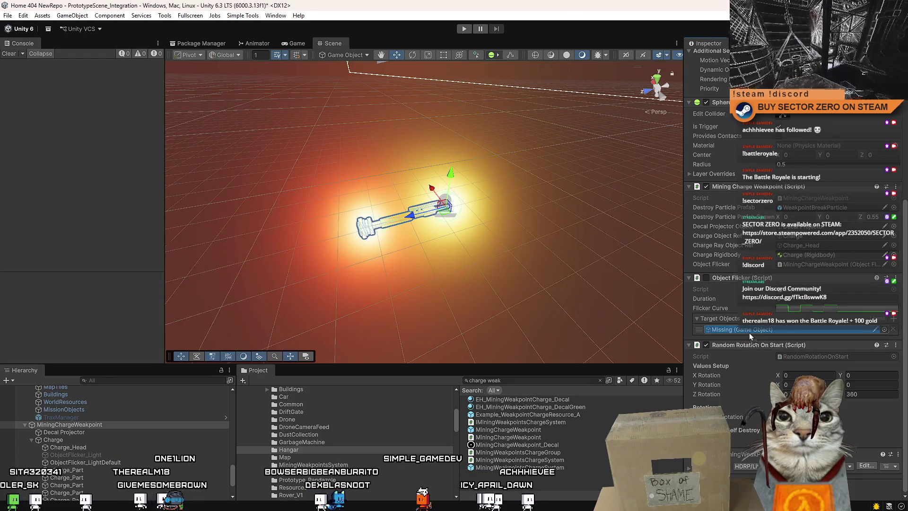
{"action": "left_click", "coordinate": [102, 440]}
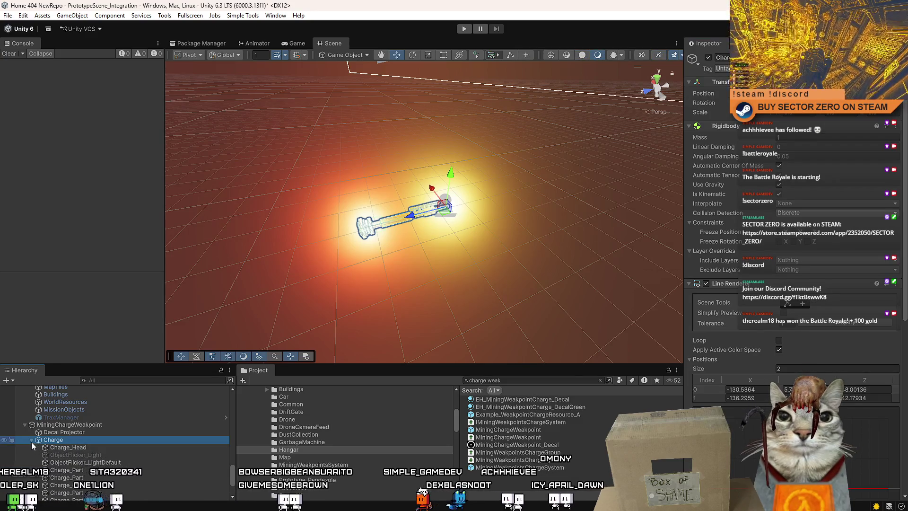
{"action": "scroll", "coordinate": [145, 446], "scroll_direction": "up", "scroll_amount": 3}
{"action": "left_click", "coordinate": [708, 57]}
{"action": "left_click", "coordinate": [709, 57]}
{"action": "left_click", "coordinate": [709, 57]}
- Overwrite the MiningChargeWeakpoint prefab asset with the scene instance, confirming Replace Anyway
{"action": "left_click", "coordinate": [86, 490]}
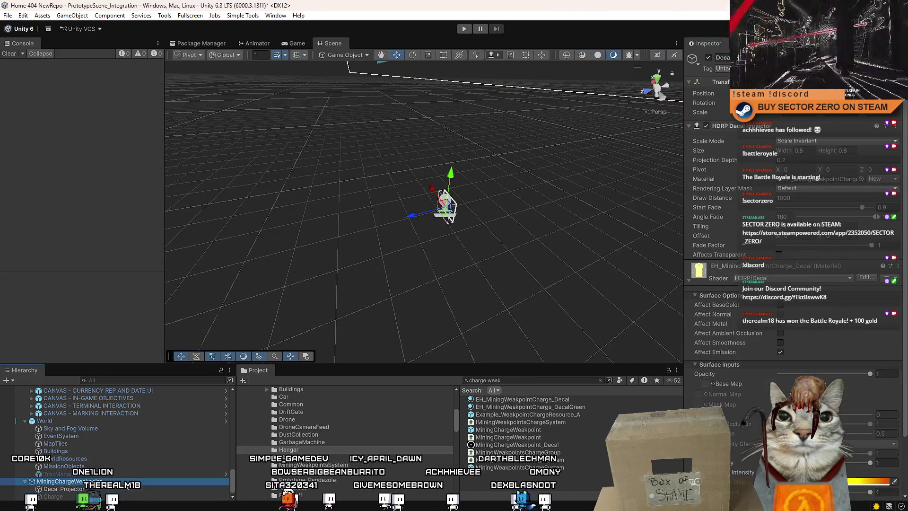
{"action": "left_click", "coordinate": [66, 481]}
{"action": "left_click", "coordinate": [95, 496]}
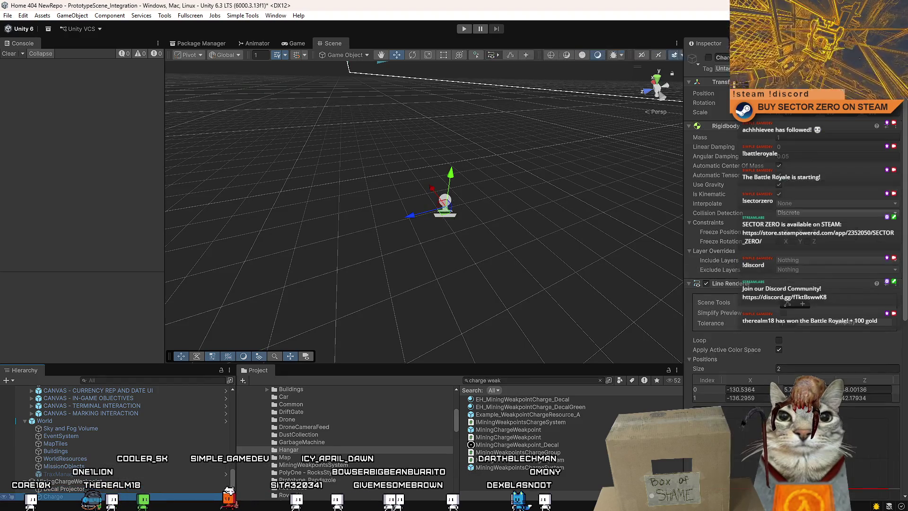
{"action": "left_click", "coordinate": [64, 489]}
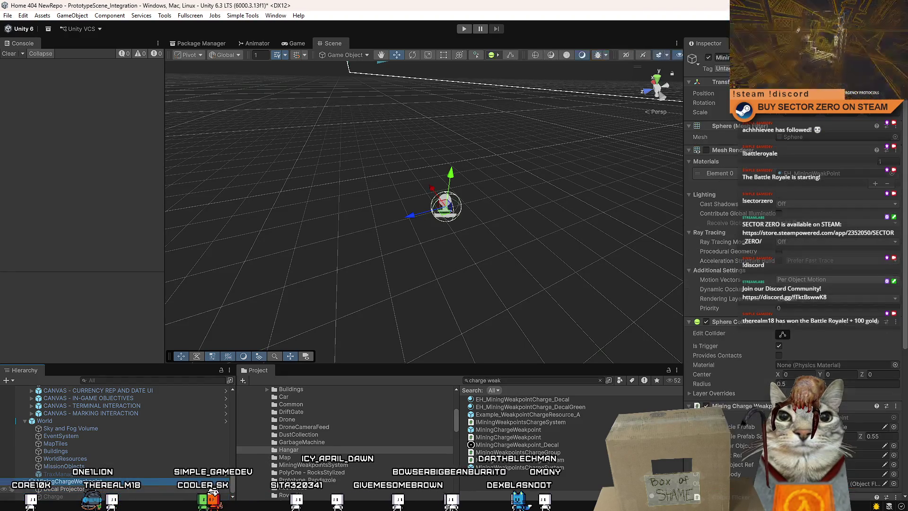
{"action": "left_click", "coordinate": [73, 497]}
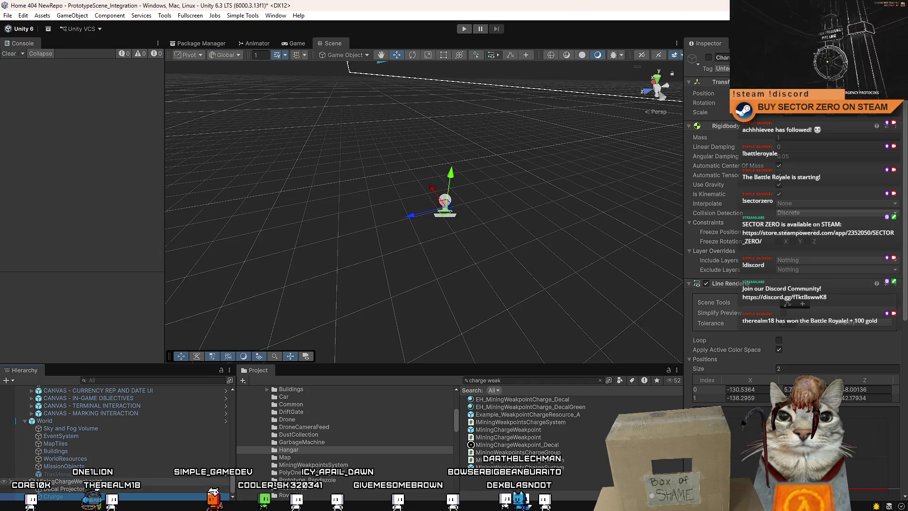
{"action": "left_click", "coordinate": [71, 481]}
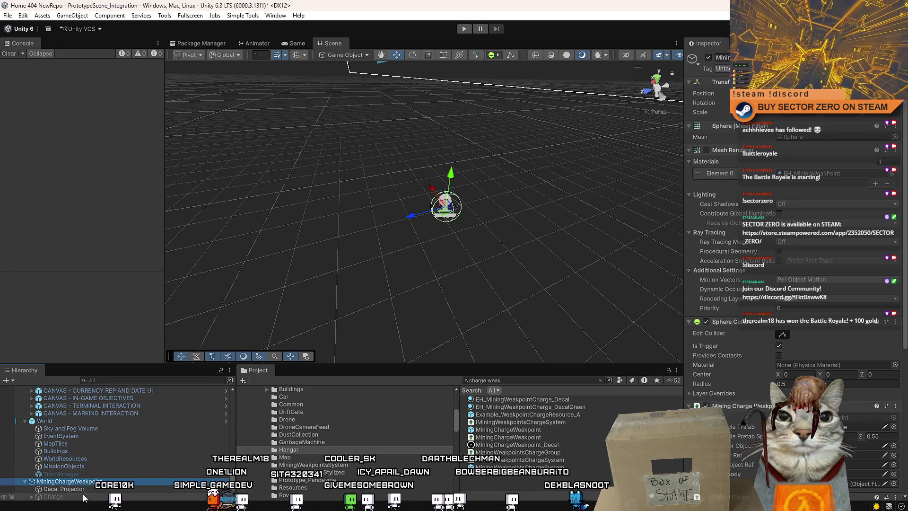
{"action": "left_click", "coordinate": [529, 429]}
{"action": "left_click_drag", "start_coordinate": [529, 430], "coordinate": [530, 431]}
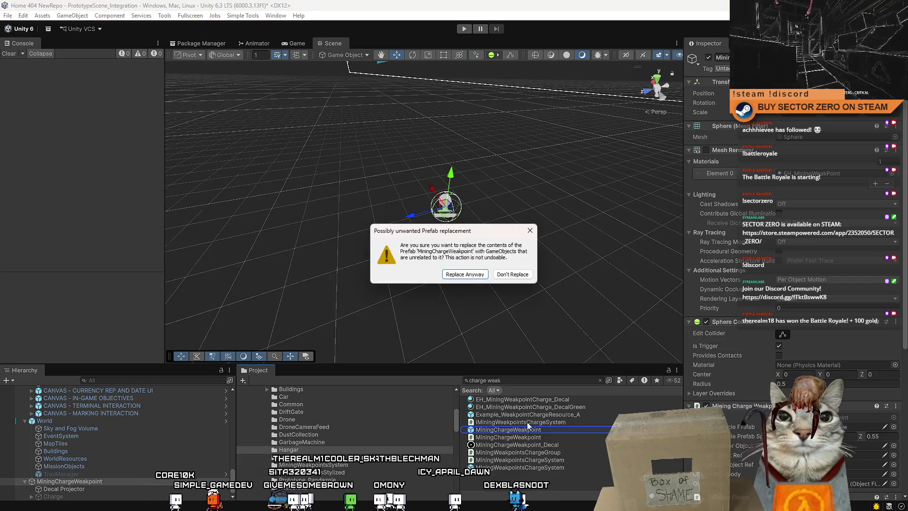
{"action": "left_click", "coordinate": [474, 273]}
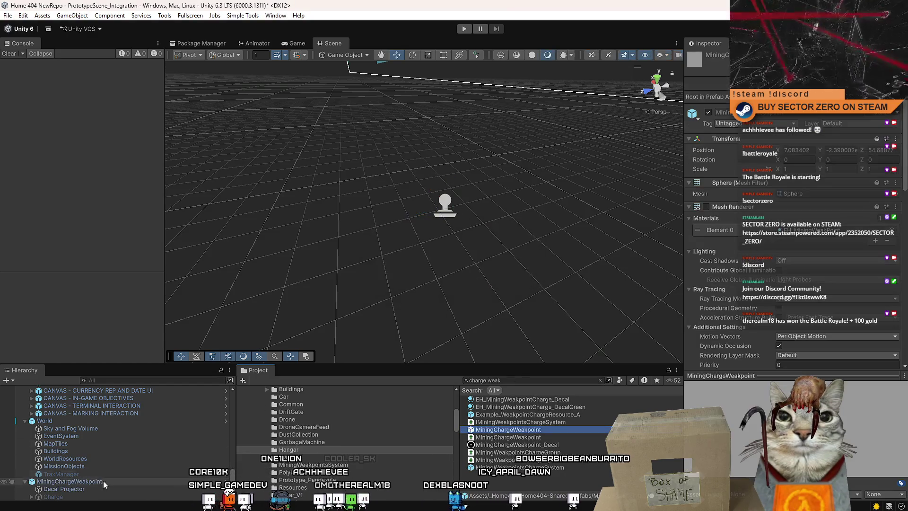
- Delete the weakpoint instance from the scene and enter Play mode
{"action": "left_click", "coordinate": [94, 482]}
{"action": "key", "text": "Delete"}
{"action": "left_click", "coordinate": [465, 28]}
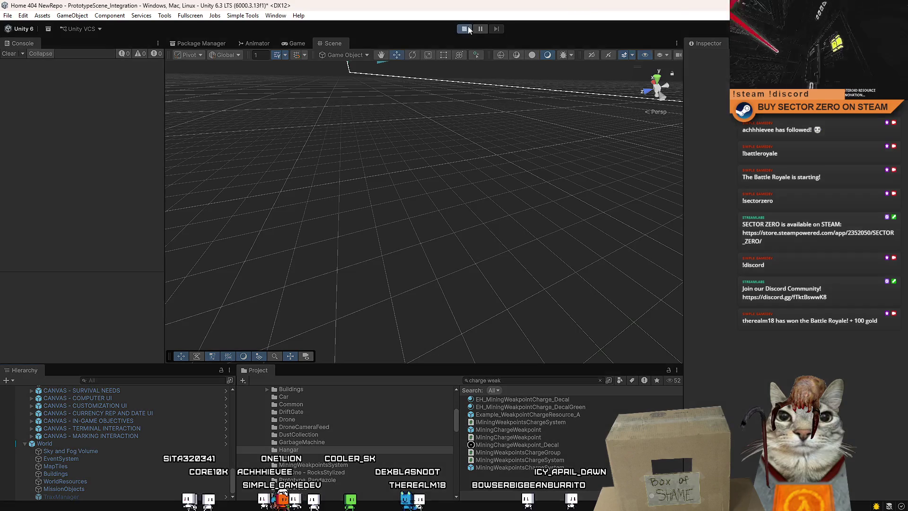
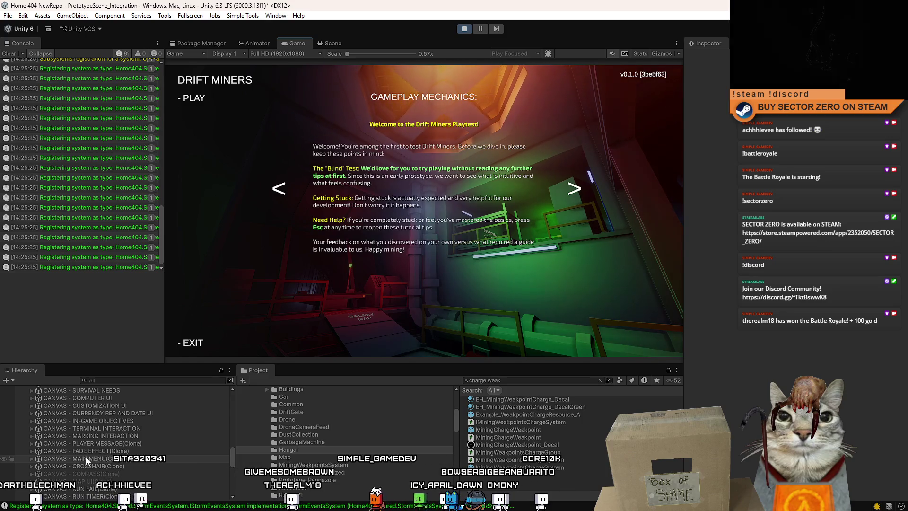
- Start the Drift Miners playtest and drive the rover onto the snowy plain, braking to a stop
{"action": "left_click", "coordinate": [182, 97]}
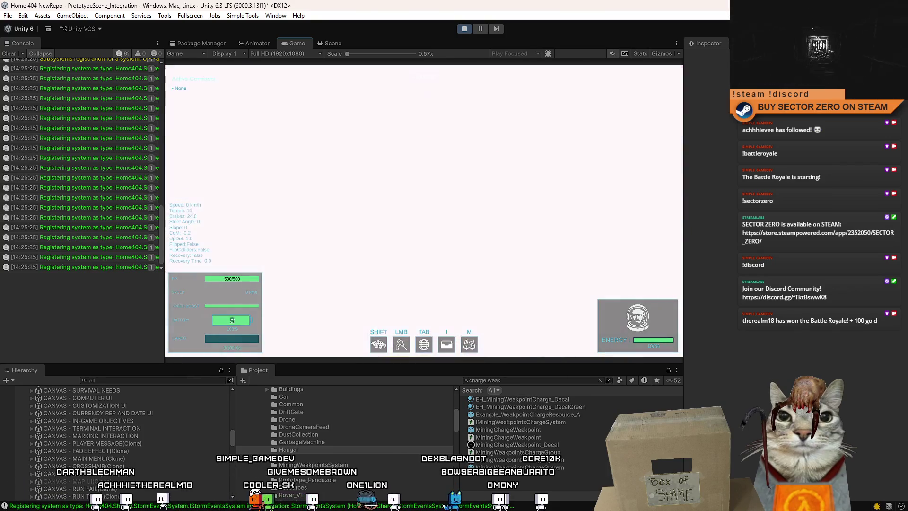
{"action": "key", "text": "w"}
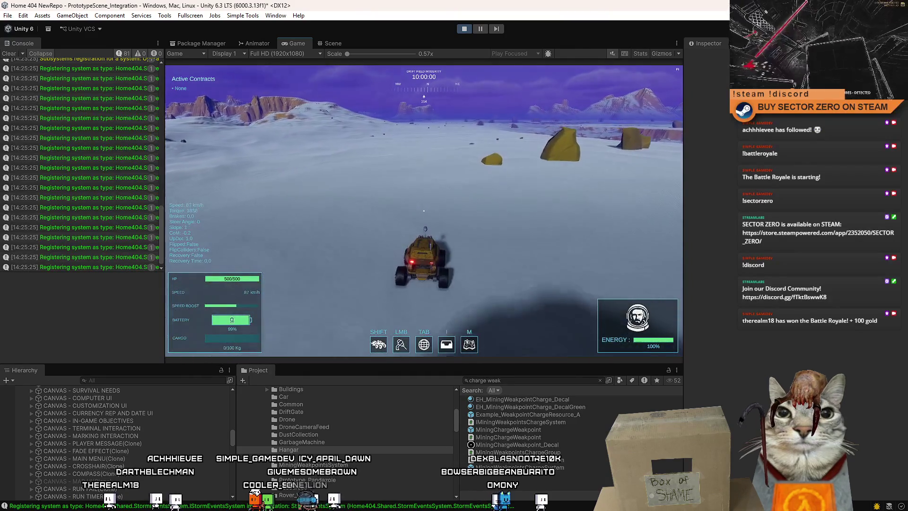
{"action": "key", "text": "s"}
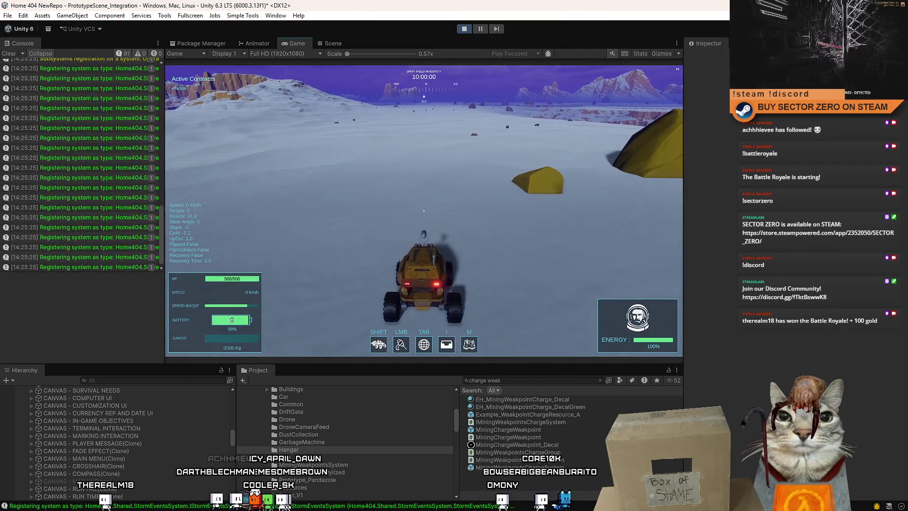
- Pause the game to free the pointer and switch to the Scene view
{"action": "key", "text": "Escape"}
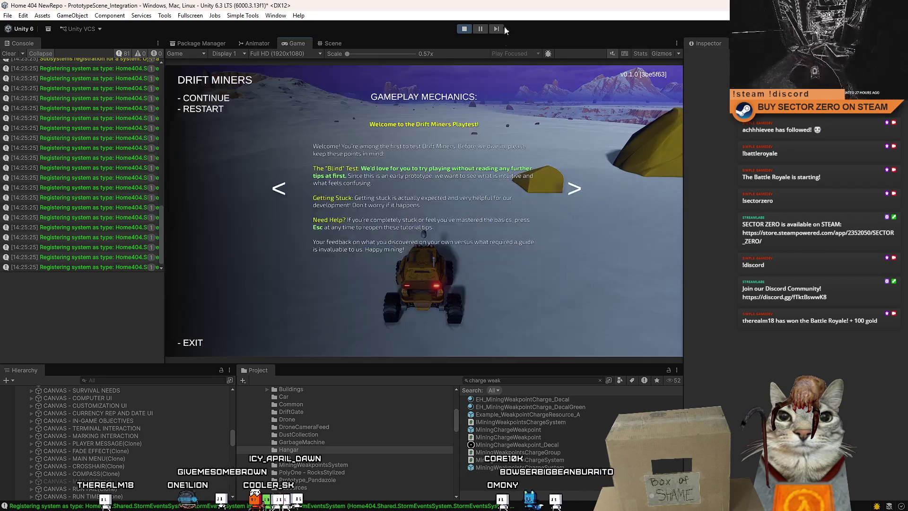
{"action": "key", "text": "Escape"}
{"action": "left_click", "coordinate": [336, 44]}
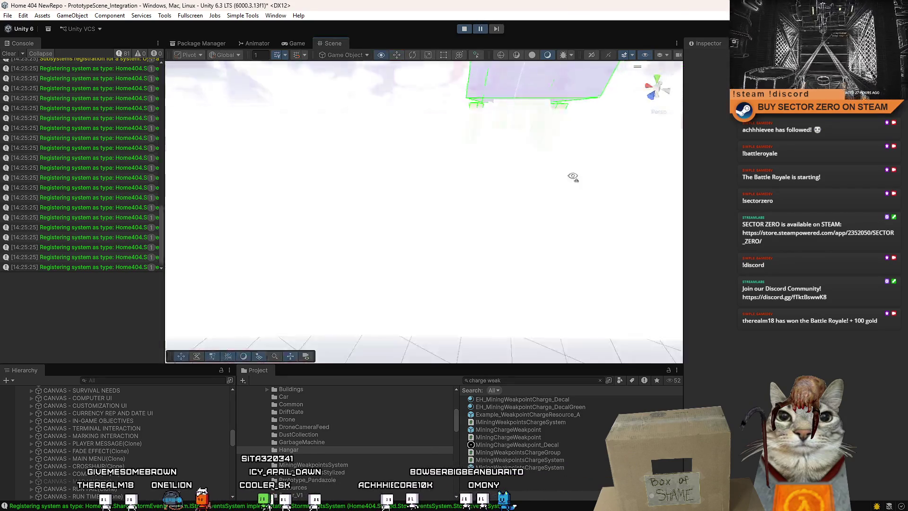
- Place a charge resource prefab in the scene beside the rover
{"action": "mouse_move", "coordinate": [573, 176]}
{"action": "left_mouse_down"}
{"action": "mouse_move", "coordinate": [455, 190]}
{"action": "mouse_move", "coordinate": [568, 409]}
{"action": "left_mouse_up"}
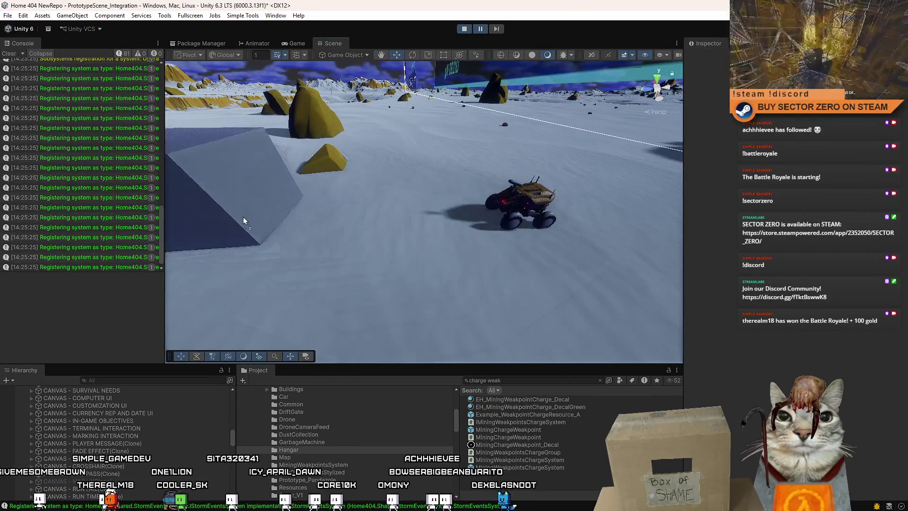
{"action": "left_click_drag", "start_coordinate": [427, 235], "coordinate": [426, 235]}
{"action": "left_click", "coordinate": [297, 43]}
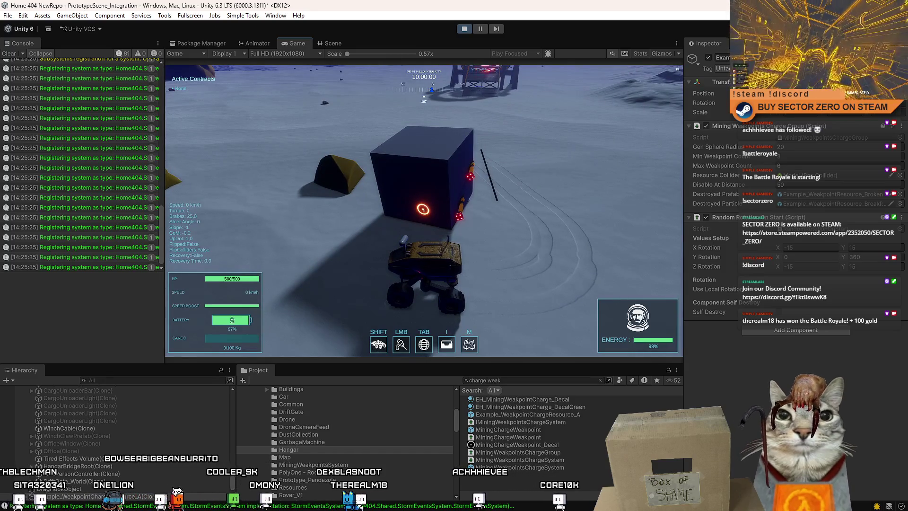
- Hook the cube with the winch, drive and reverse the rover, then stop play mode
{"action": "left_click", "coordinate": [423, 208]}
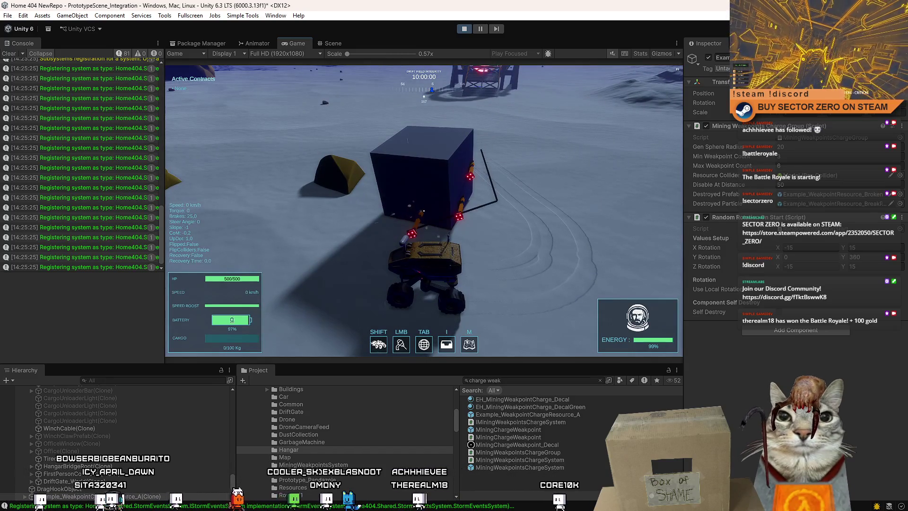
{"action": "key", "text": "w"}
{"action": "key", "text": "d"}
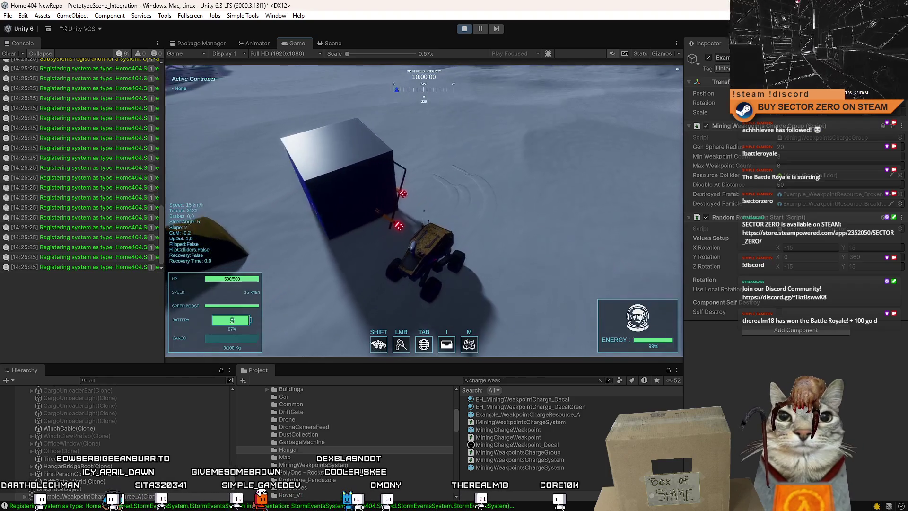
{"action": "key", "text": "s"}
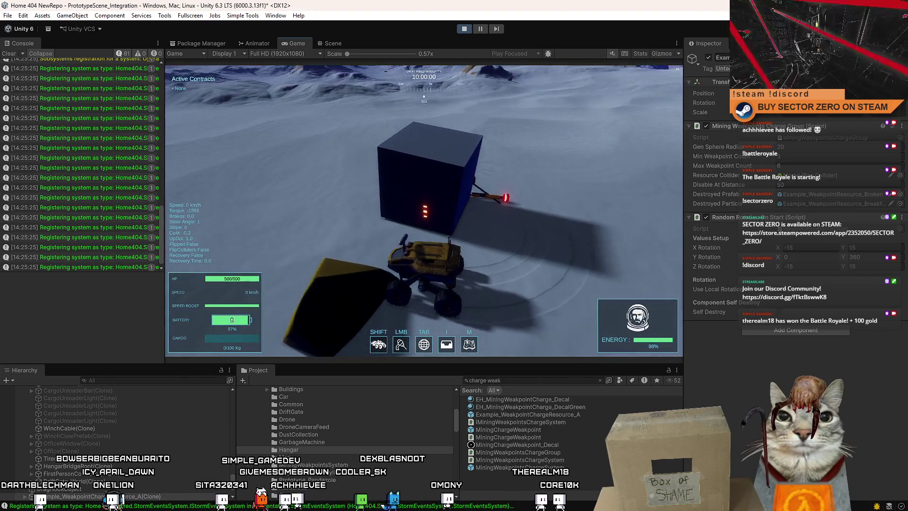
{"action": "key", "text": "s"}
{"action": "key", "text": "d"}
{"action": "key", "text": "Escape"}
{"action": "left_click", "coordinate": [464, 29]}
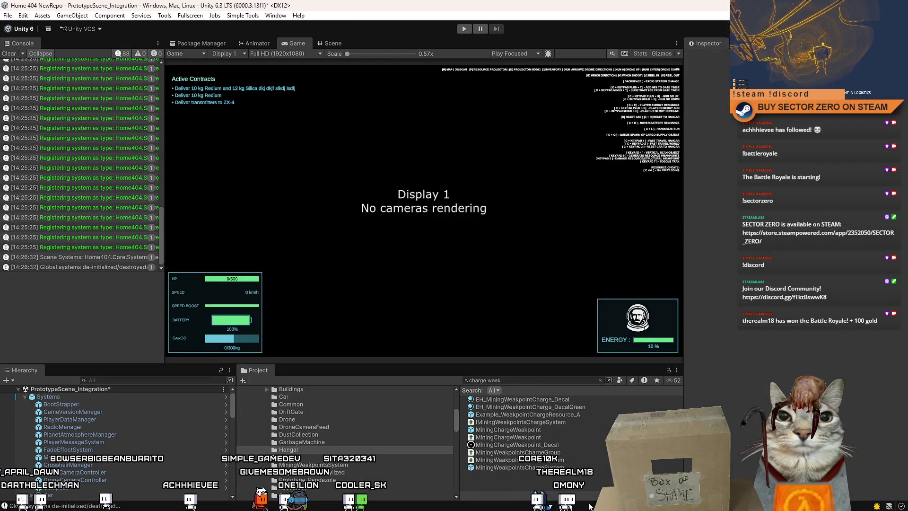
- Open the MiningChargeWeakpoint prefab from the Project search results
{"action": "scroll", "coordinate": [125, 432], "scroll_direction": "down", "scroll_amount": 5}
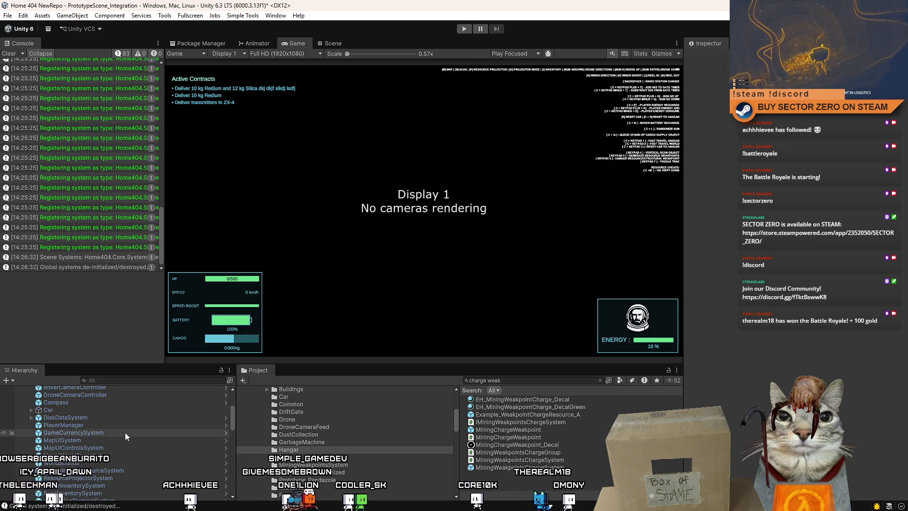
{"action": "scroll", "coordinate": [233, 423], "scroll_direction": "up", "scroll_amount": 5}
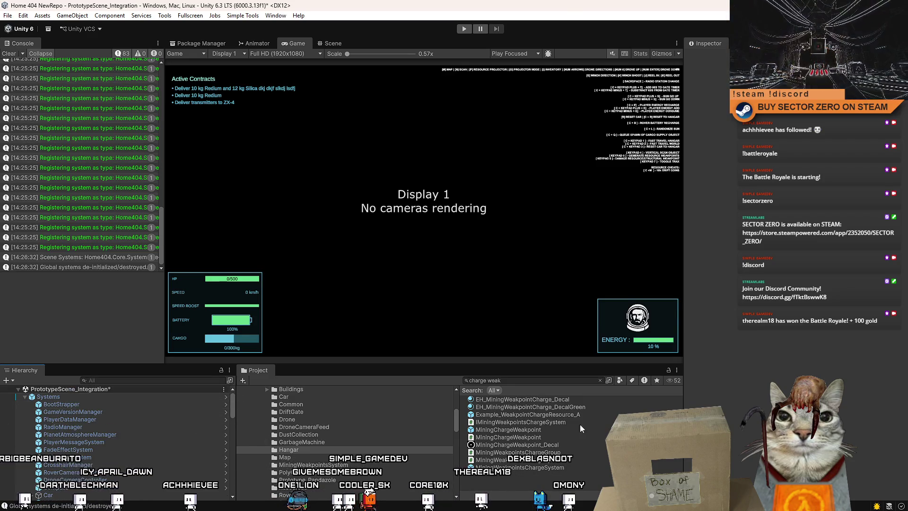
{"action": "left_click", "coordinate": [549, 429]}
{"action": "double_click", "coordinate": [549, 429]}
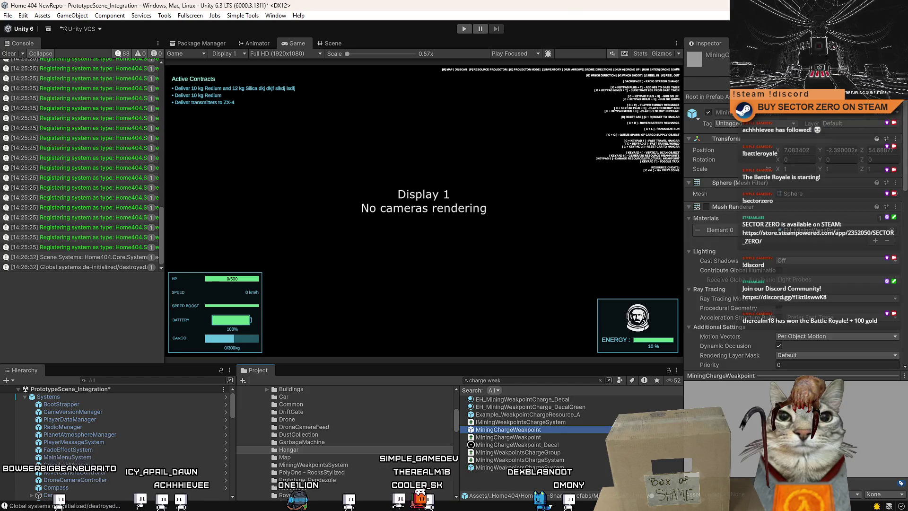
- Review Random Rotation On Start's Z range (0 to 360), then enter Play mode
{"action": "scroll", "coordinate": [756, 237], "scroll_direction": "down", "scroll_amount": 2}
{"action": "scroll", "coordinate": [794, 236], "scroll_direction": "down", "scroll_amount": 6}
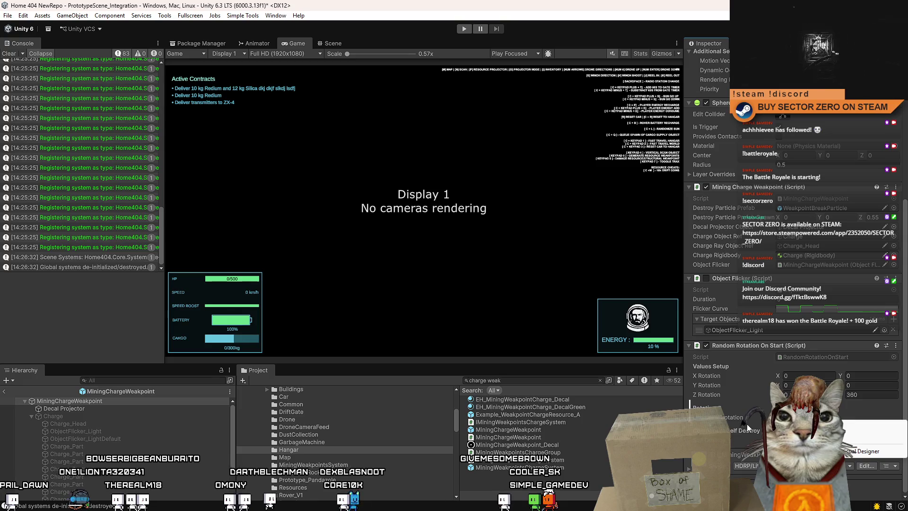
{"action": "left_click", "coordinate": [754, 420]}
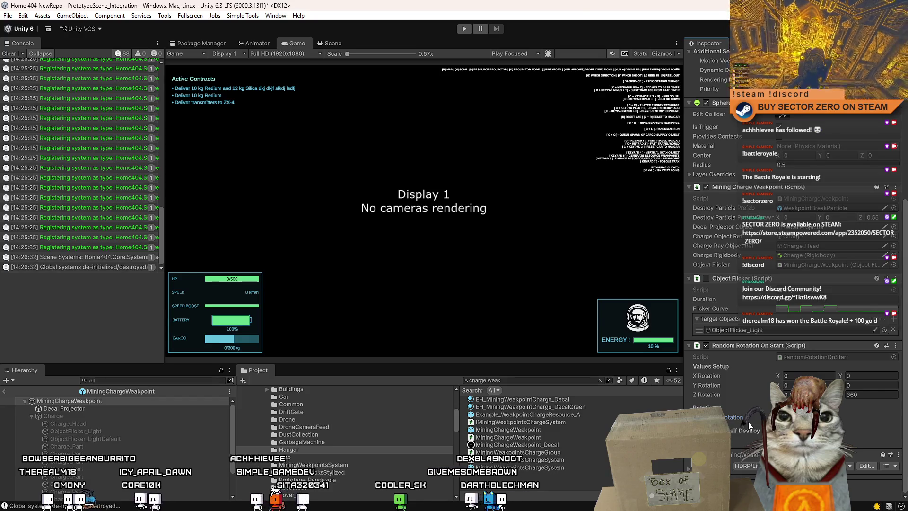
{"action": "left_click", "coordinate": [469, 30]}
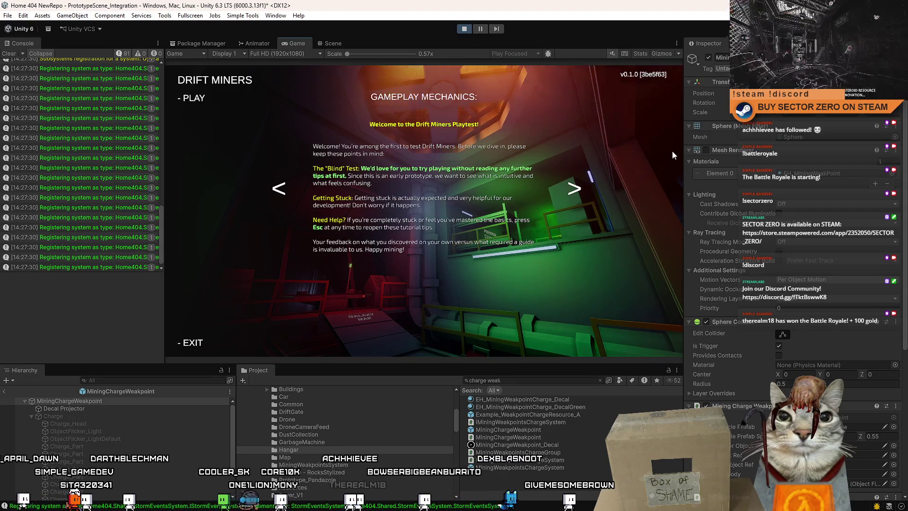
- Start the game, drive the rover down the hangar ramp, then pause and show the Scene view
{"action": "left_click", "coordinate": [200, 104]}
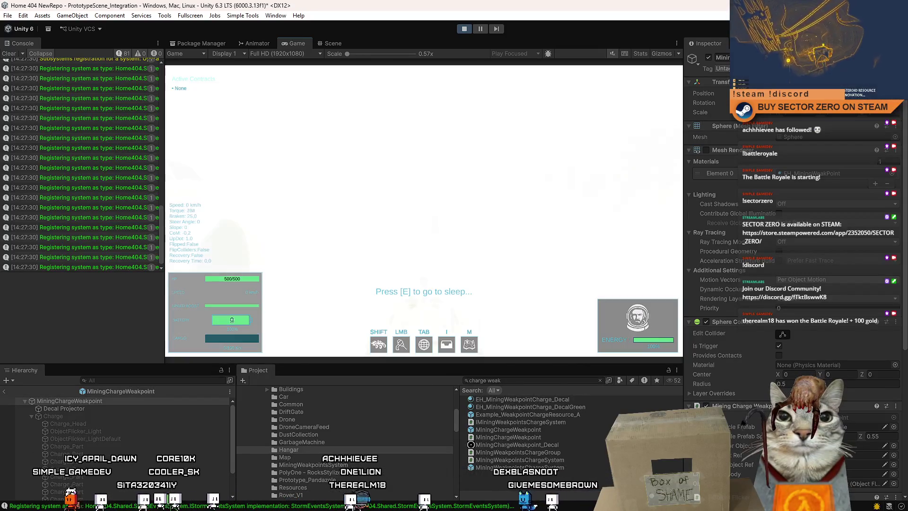
{"action": "key", "text": "shift+w"}
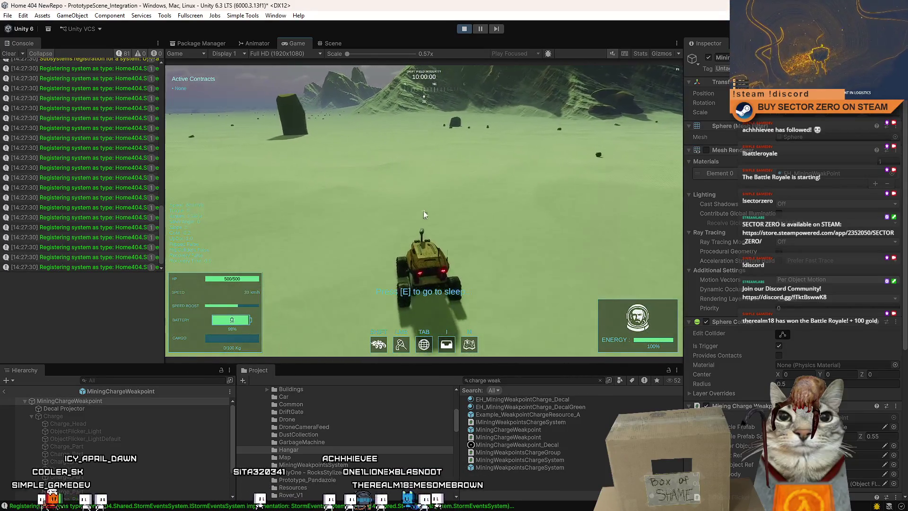
{"action": "key", "text": "Escape"}
{"action": "left_click", "coordinate": [480, 29]}
{"action": "left_click", "coordinate": [342, 44]}
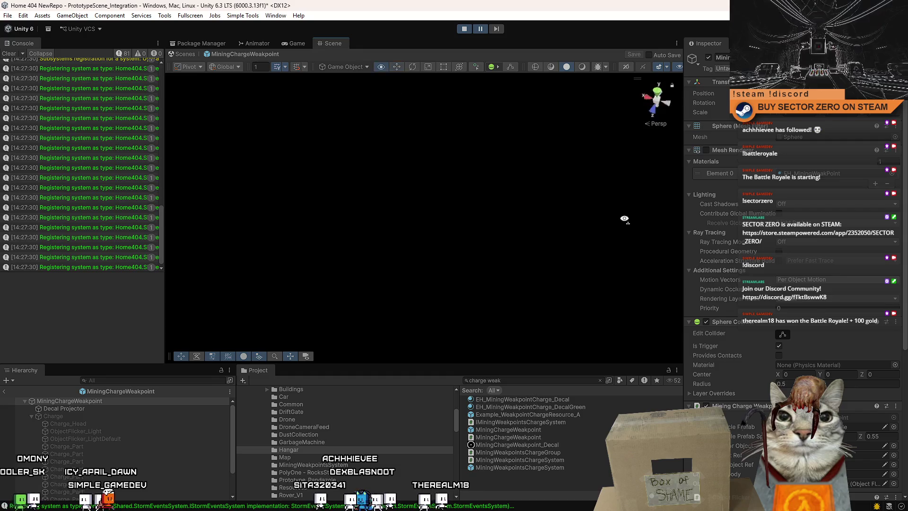
- Return to the main scene and drop two Example_WeakpointChargeResource_A copies near the rover
{"action": "left_click_drag", "start_coordinate": [423, 203], "coordinate": [419, 206]}
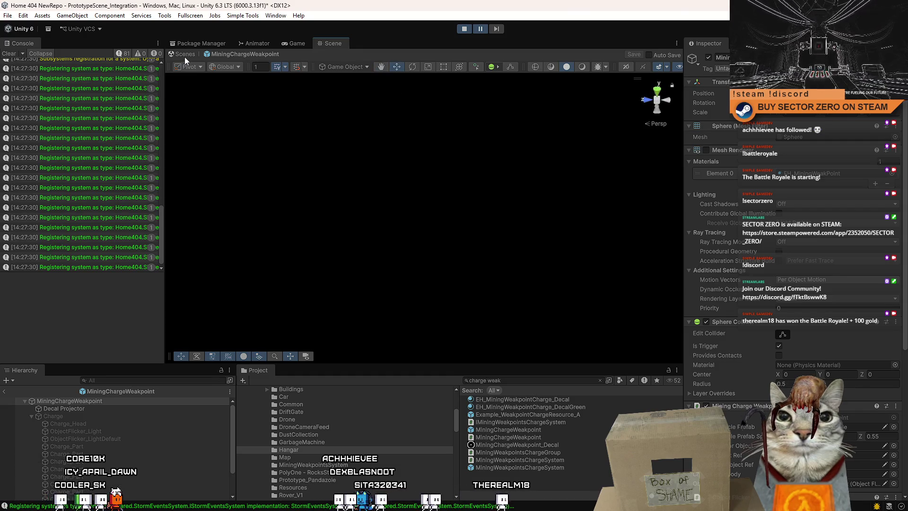
{"action": "left_click", "coordinate": [184, 57]}
{"action": "mouse_move", "coordinate": [522, 414]}
{"action": "left_mouse_down"}
{"action": "mouse_move", "coordinate": [376, 191]}
{"action": "mouse_move", "coordinate": [226, 161]}
{"action": "left_mouse_up"}
{"action": "mouse_move", "coordinate": [505, 399]}
{"action": "left_mouse_down"}
{"action": "mouse_move", "coordinate": [353, 133]}
{"action": "mouse_move", "coordinate": [333, 152]}
{"action": "left_mouse_up"}
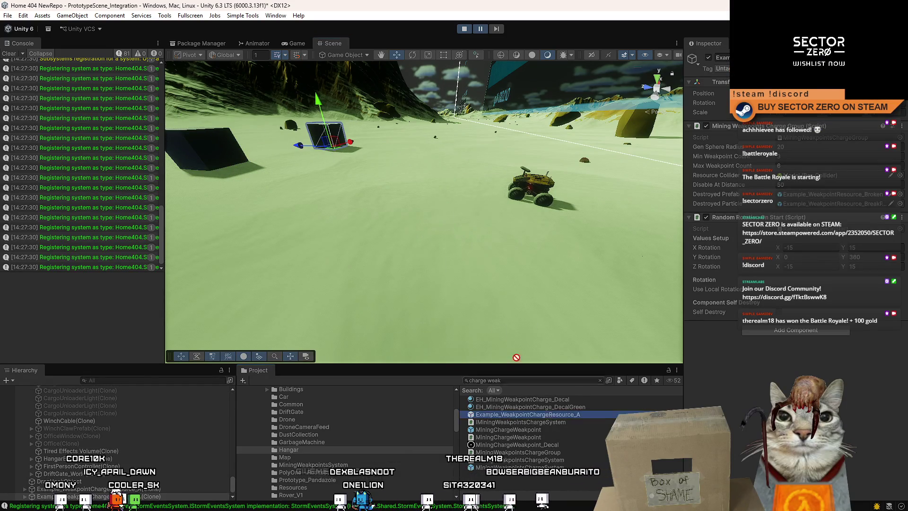
- Drive the rover up to a dark charge cube, briefly checking the top-down camera
{"action": "left_click", "coordinate": [296, 43]}
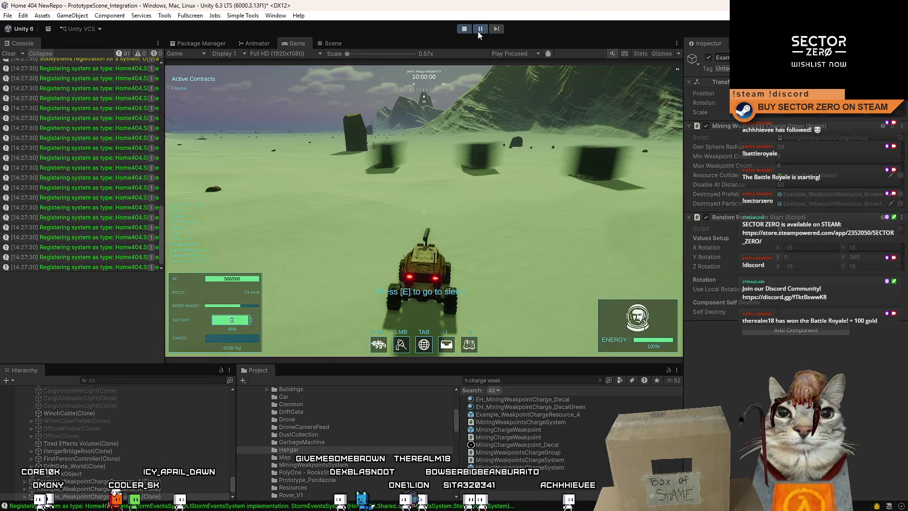
{"action": "key", "text": "w"}
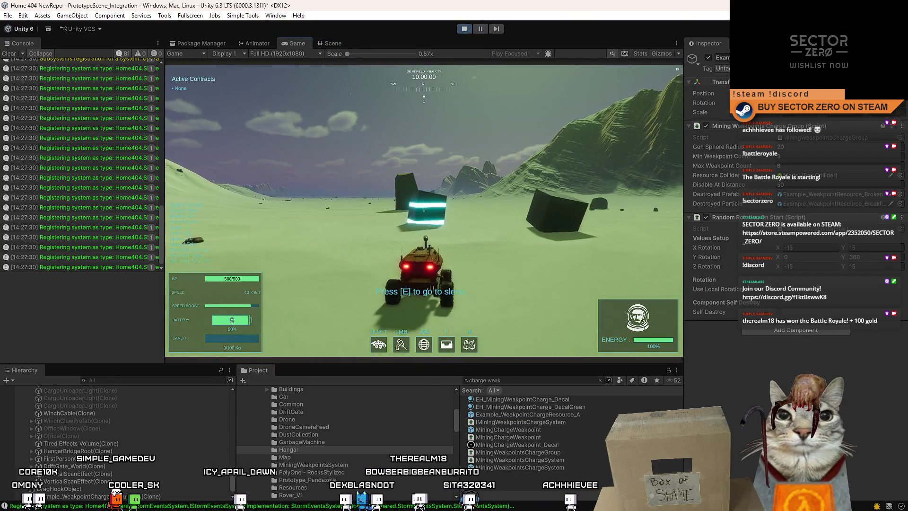
{"action": "key", "text": "Tab"}
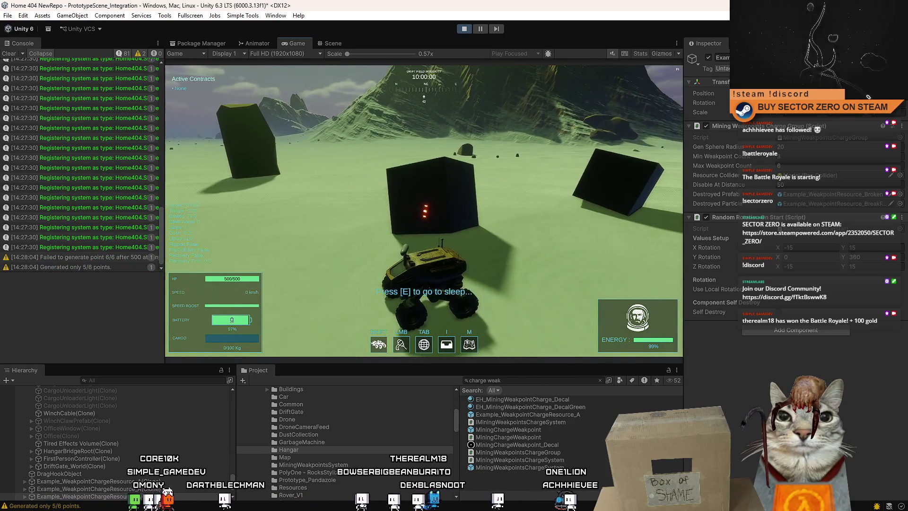
{"action": "key", "text": "c"}
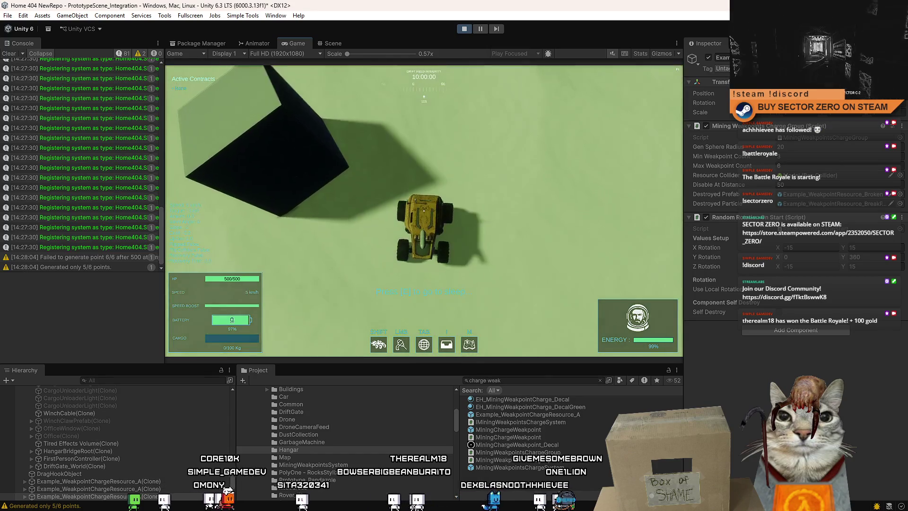
{"action": "key", "text": "c"}
- Pause the game and select MiningChargeWeakpoint in the Project window to view its components
{"action": "key", "text": "Escape"}
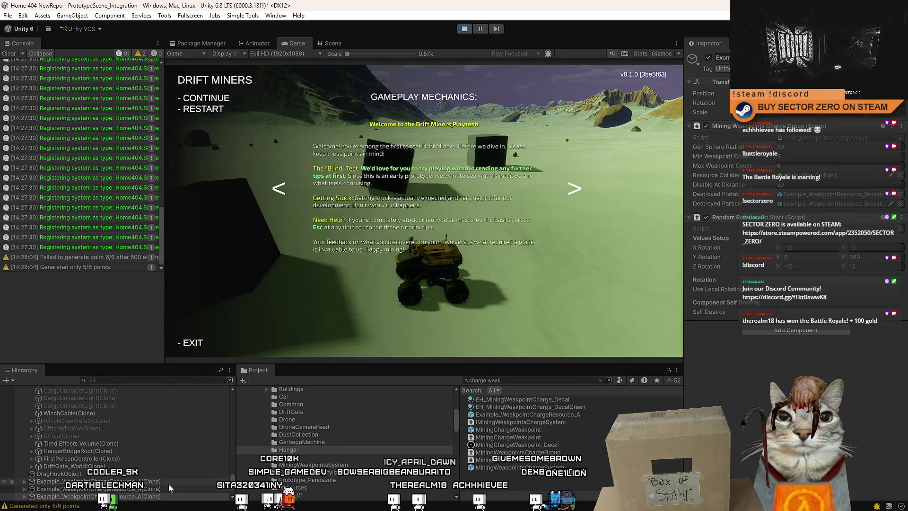
{"action": "key", "text": "Escape"}
{"action": "key", "text": "Escape"}
{"action": "key", "text": "Escape"}
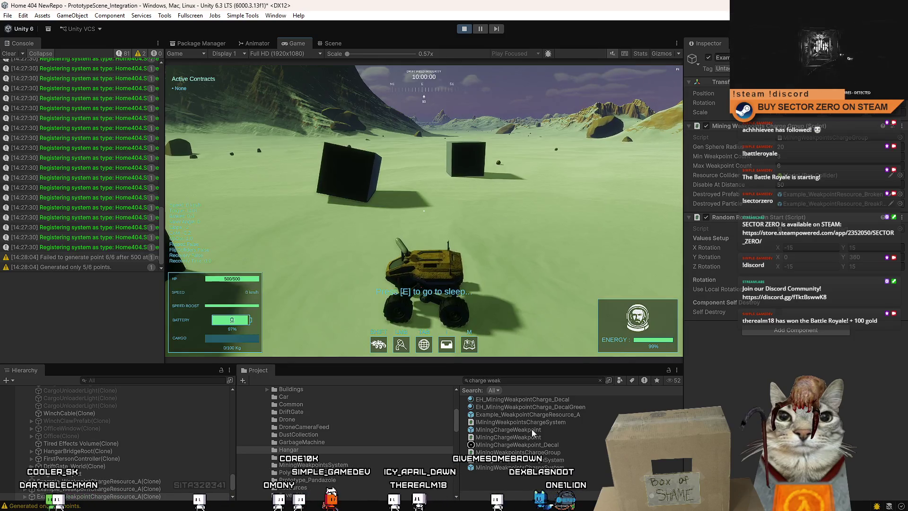
{"action": "left_click", "coordinate": [534, 431]}
{"action": "scroll", "coordinate": [905, 176], "scroll_direction": "down", "scroll_amount": 15}
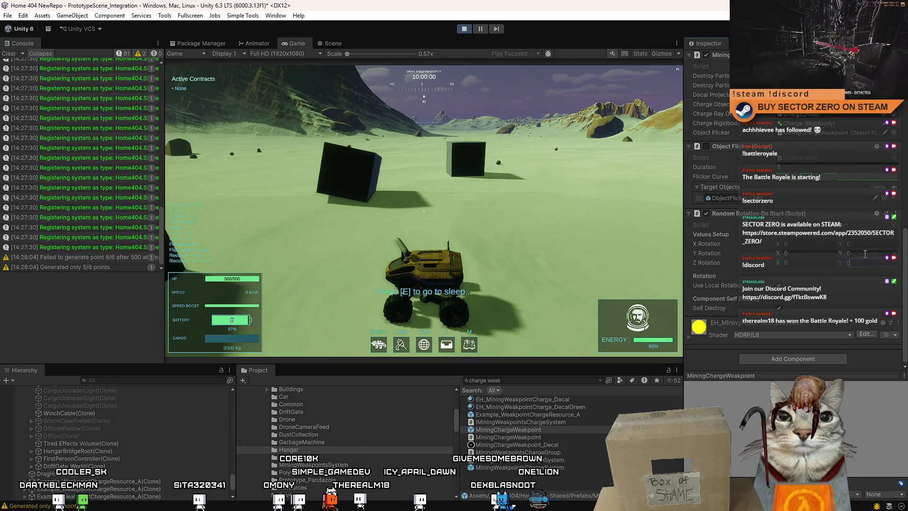
- Set the Y Rotation maximum to 360 and start driving the rover past the cubes
{"action": "type", "text": "360"}
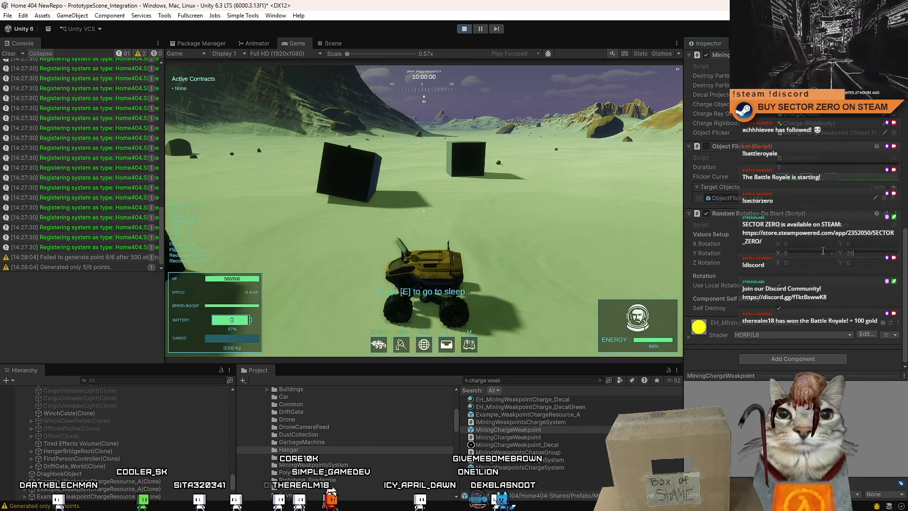
{"action": "left_click", "coordinate": [426, 208]}
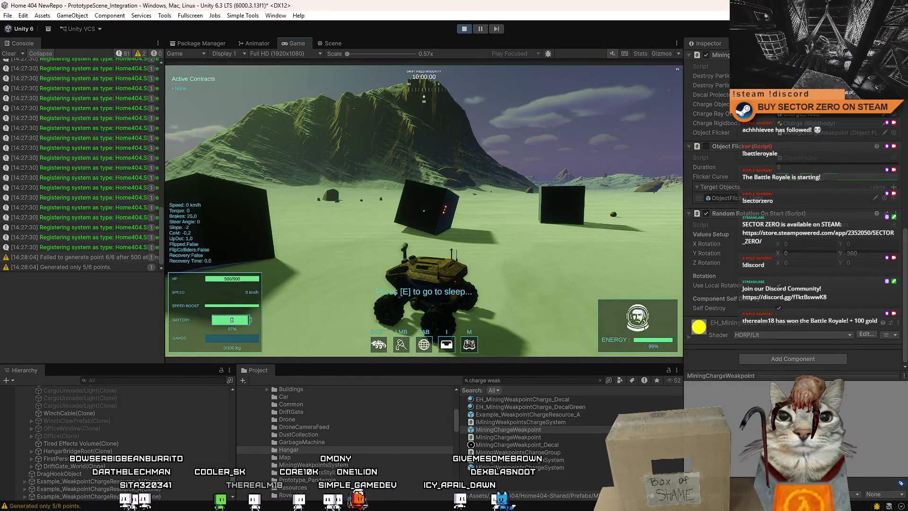
{"action": "key", "text": "w"}
{"action": "key", "text": "d"}
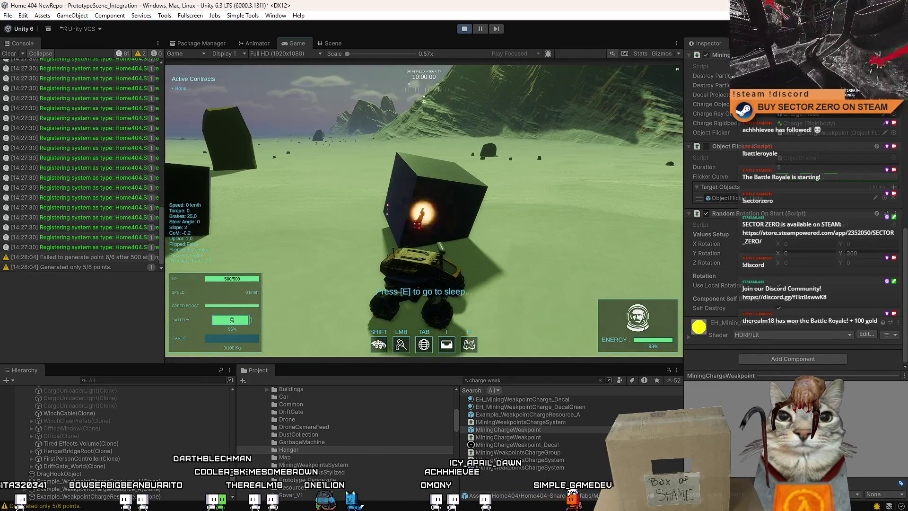
- Drive toward the black cubes, fire the hook onto one, then pause the game
{"action": "key", "text": "w"}
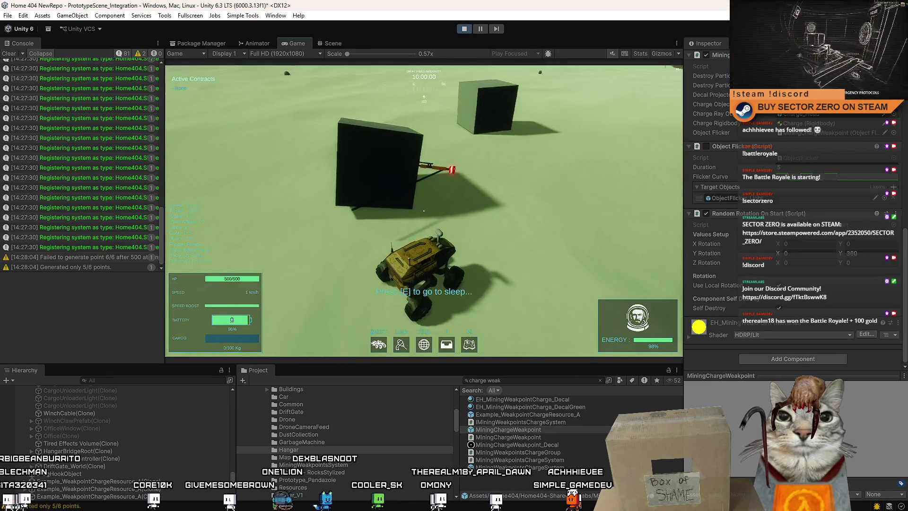
{"action": "key", "text": "w"}
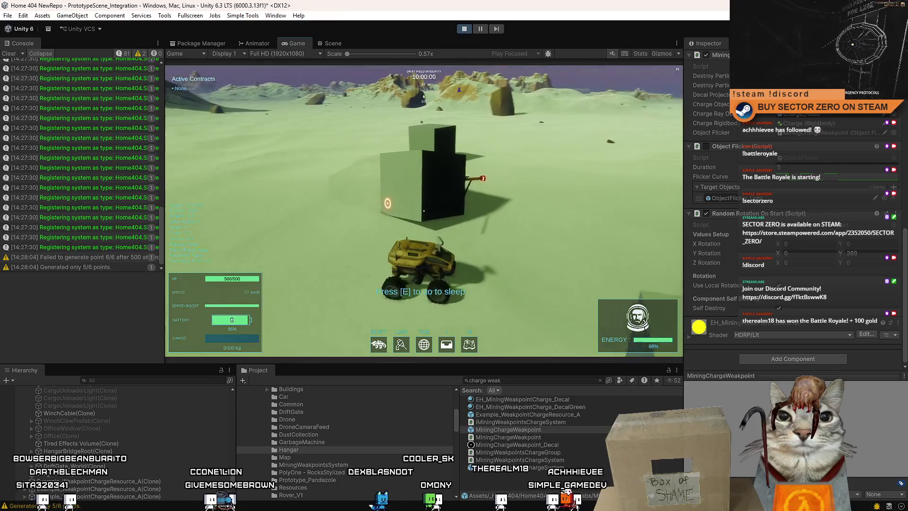
{"action": "left_click", "coordinate": [423, 210]}
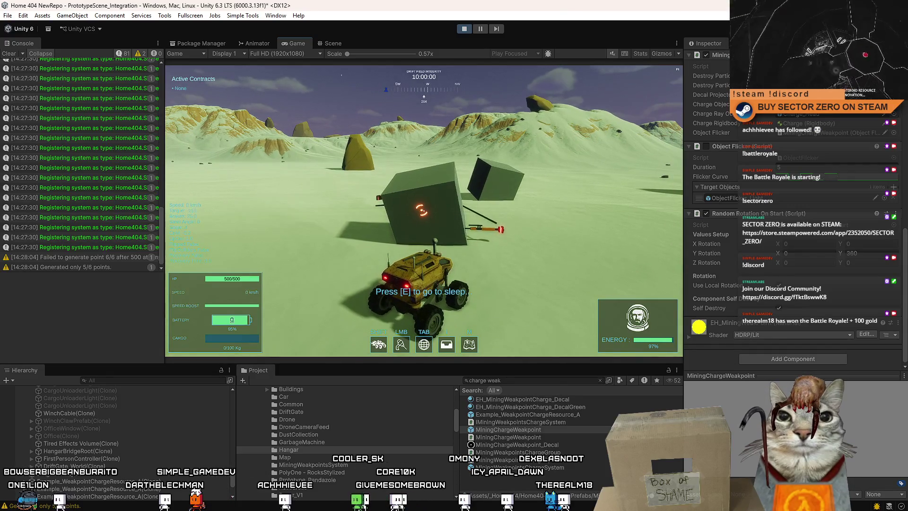
{"action": "key", "text": "Escape"}
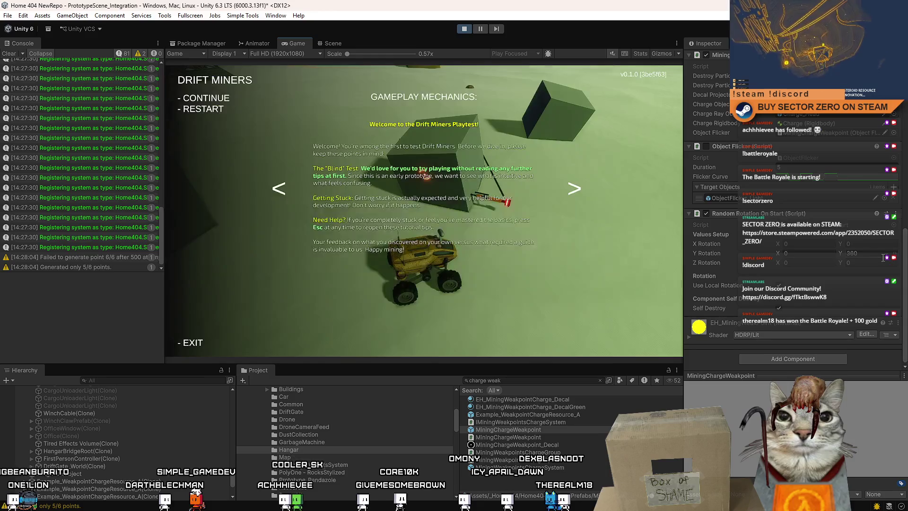
- Set the X Rotation maximum to 360 and drive toward the portal and cube to test it
{"action": "left_click", "coordinate": [877, 255]}
{"action": "left_click", "coordinate": [870, 244]}
{"action": "type", "text": "360"}
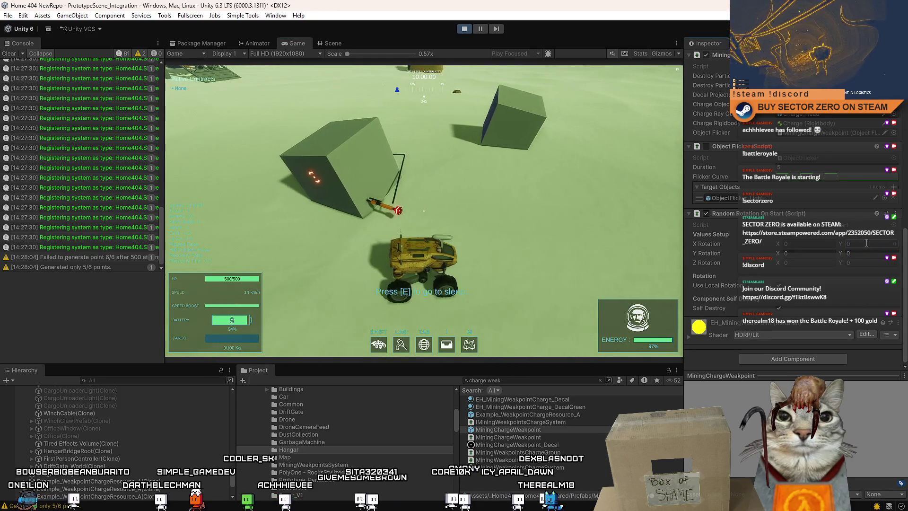
{"action": "left_click", "coordinate": [469, 192]}
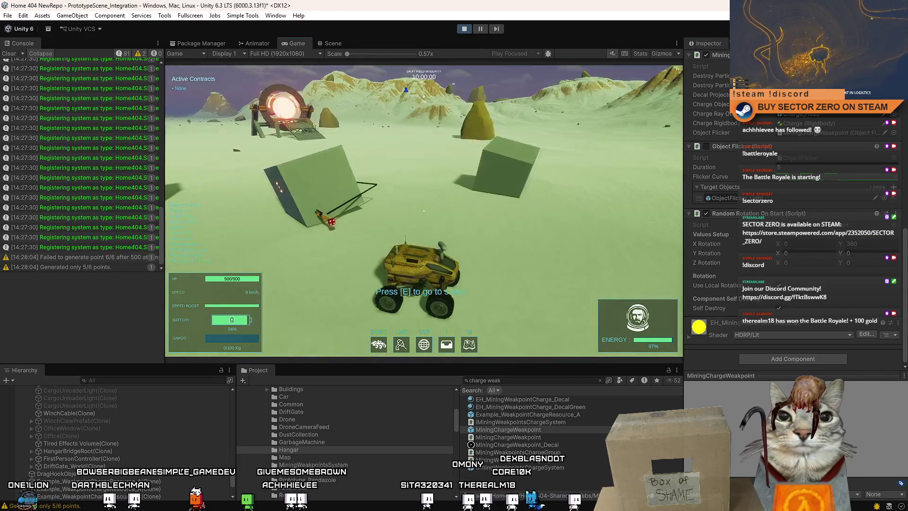
{"action": "key", "text": "w"}
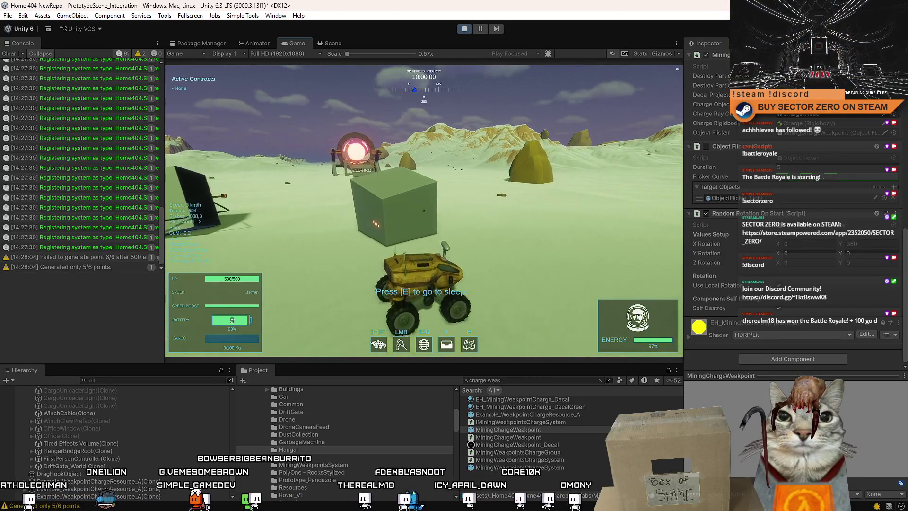
{"action": "key", "text": "Escape"}
{"action": "key", "text": "Escape"}
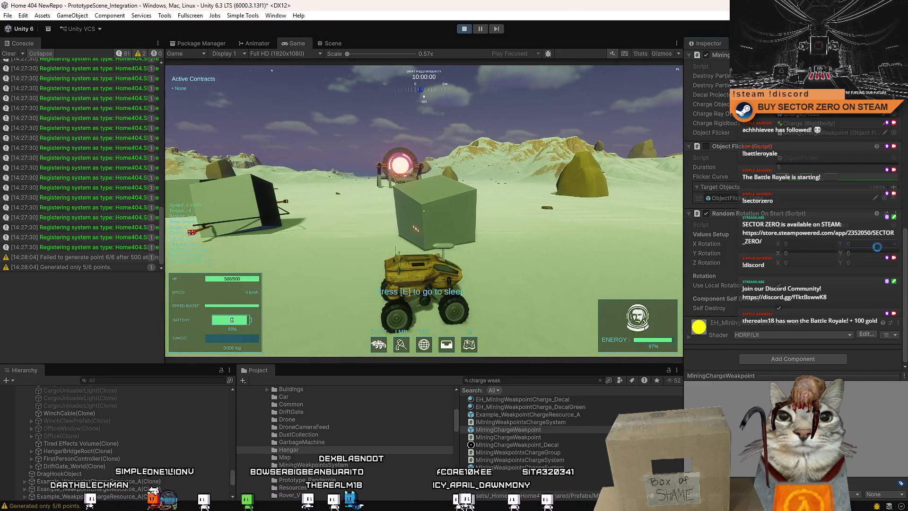
- Reset the X Rotation maximum back to 0
{"action": "left_click", "coordinate": [424, 211]}
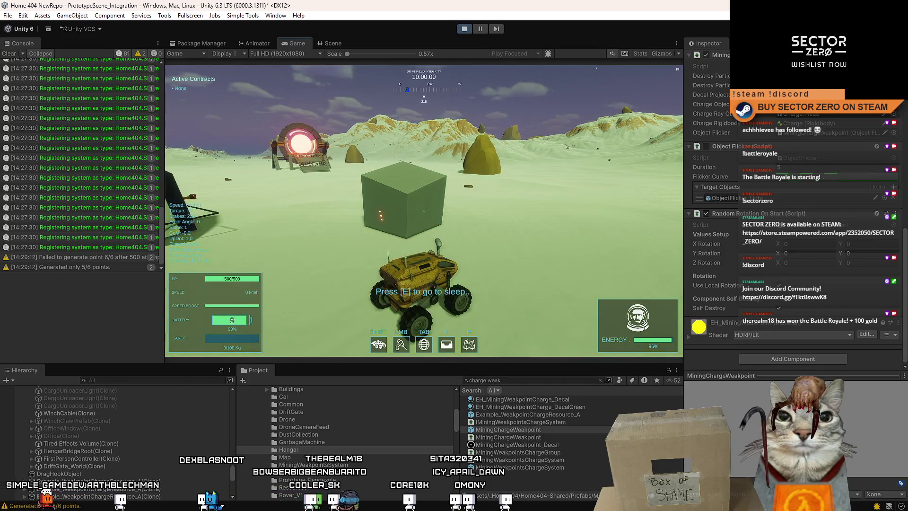
{"action": "key", "text": "Escape"}
{"action": "key", "text": "Escape"}
{"action": "scroll", "coordinate": [852, 169], "scroll_direction": "up", "scroll_amount": 3}
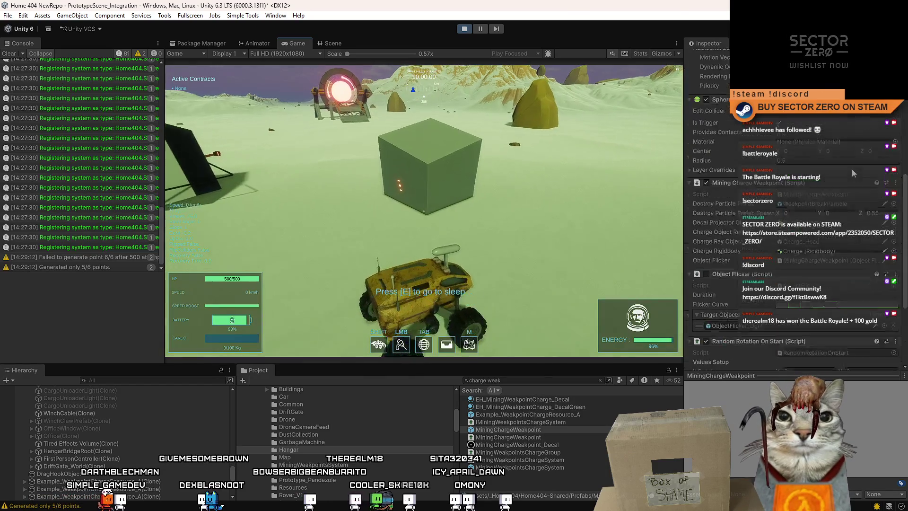
{"action": "scroll", "coordinate": [854, 169], "scroll_direction": "up", "scroll_amount": 5}
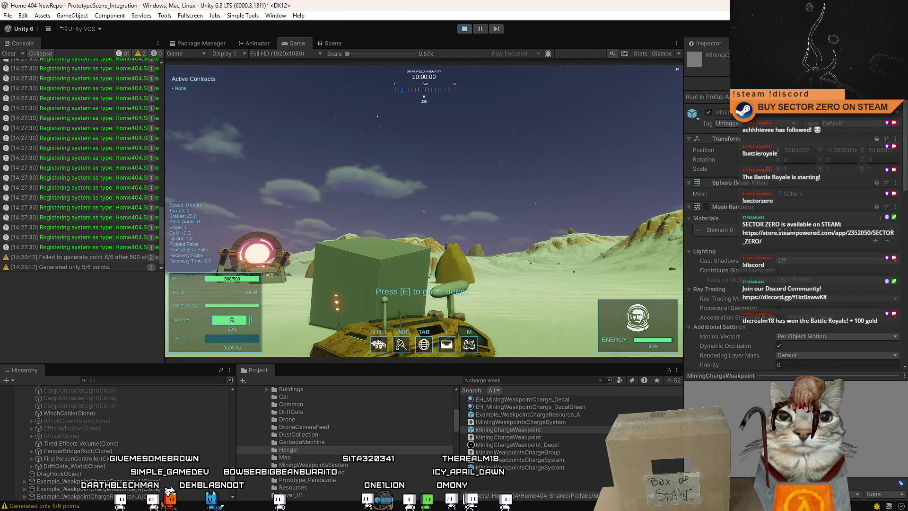
- Open the MiningChargeWeakpoint prefab and inspect its Decal Projector child and root object
{"action": "left_click", "coordinate": [884, 96]}
{"action": "left_click", "coordinate": [116, 408]}
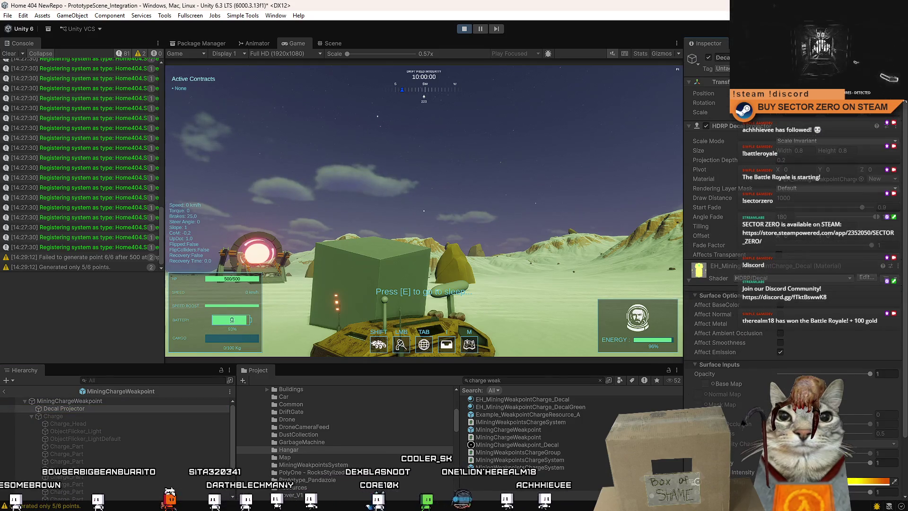
{"action": "scroll", "coordinate": [789, 237], "scroll_direction": "down", "scroll_amount": 3}
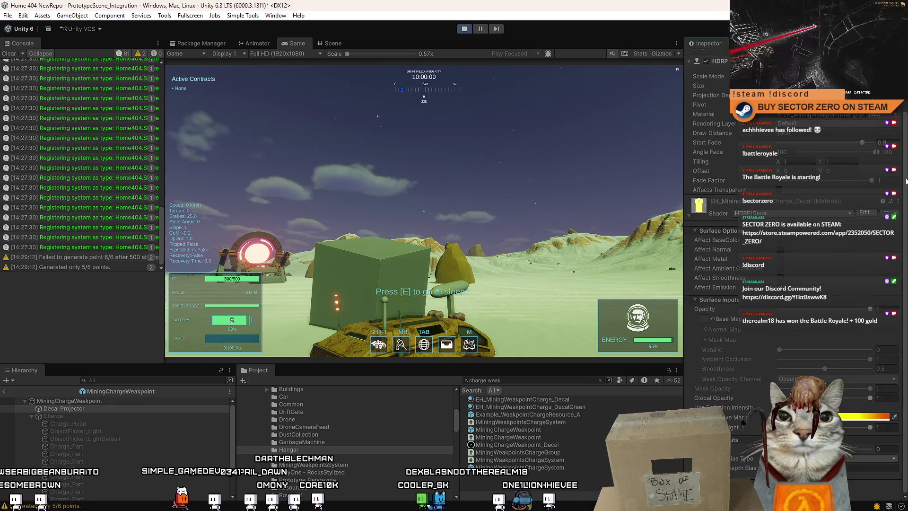
{"action": "left_click", "coordinate": [79, 401]}
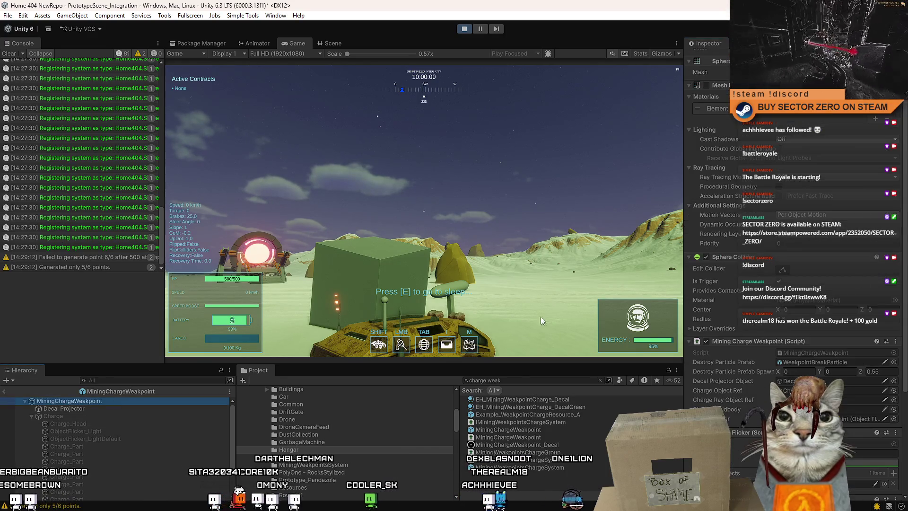
{"action": "scroll", "coordinate": [891, 291], "scroll_direction": "down", "scroll_amount": 7}
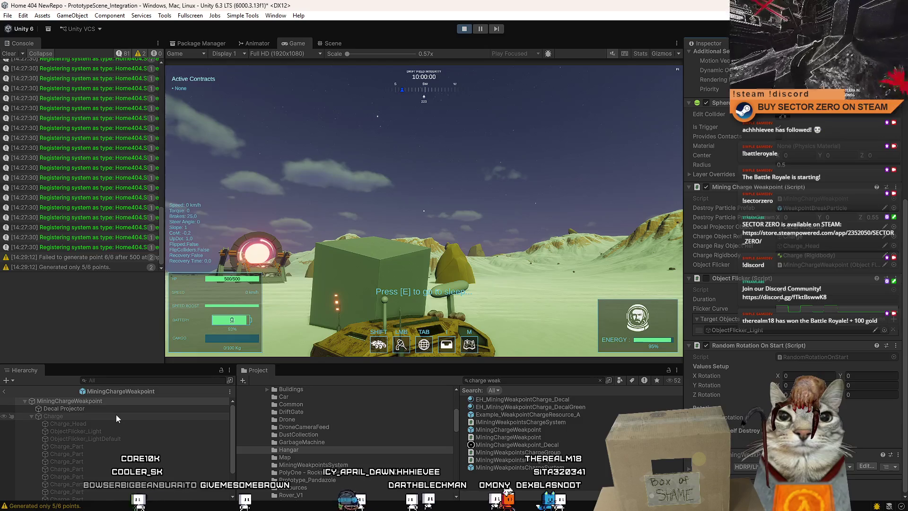
- Inspect the Charge child's line renderer, then revisit the Decal Projector and the root
{"action": "left_click", "coordinate": [116, 416]}
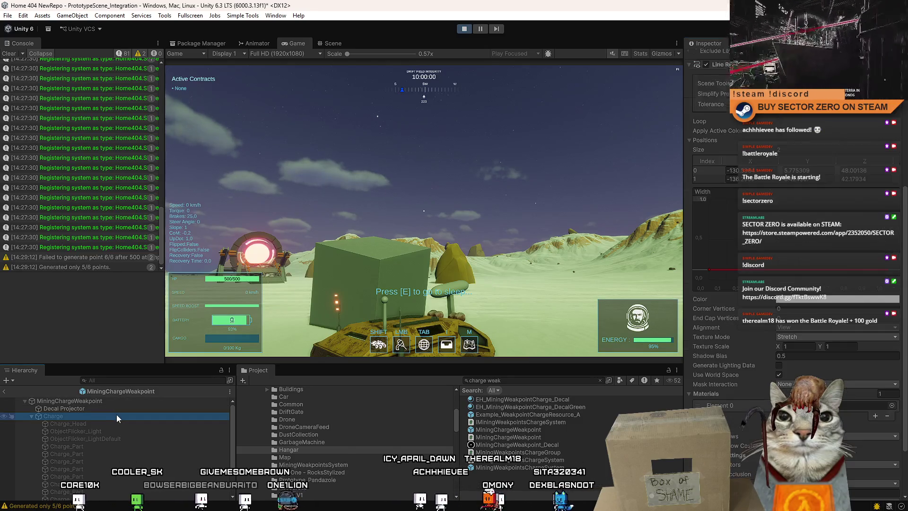
{"action": "scroll", "coordinate": [794, 284], "scroll_direction": "up", "scroll_amount": 5}
{"action": "scroll", "coordinate": [894, 270], "scroll_direction": "down", "scroll_amount": 10}
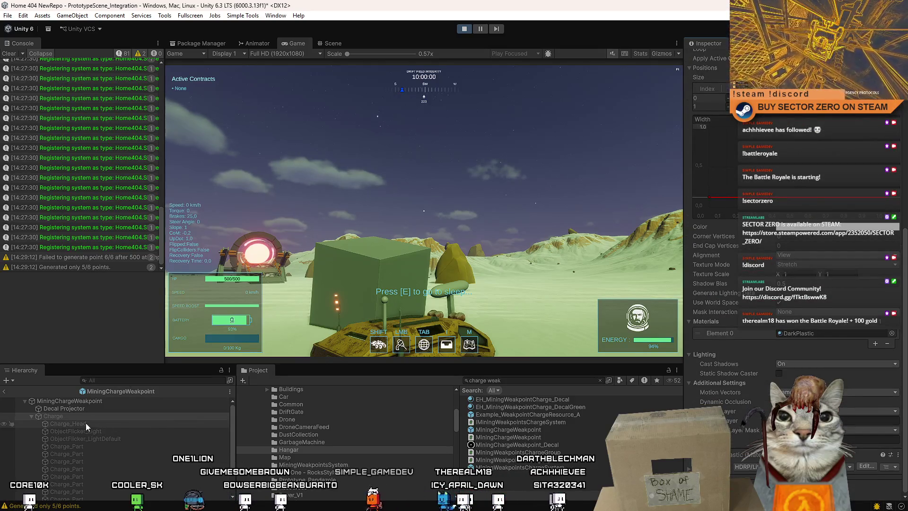
{"action": "left_click", "coordinate": [91, 411]}
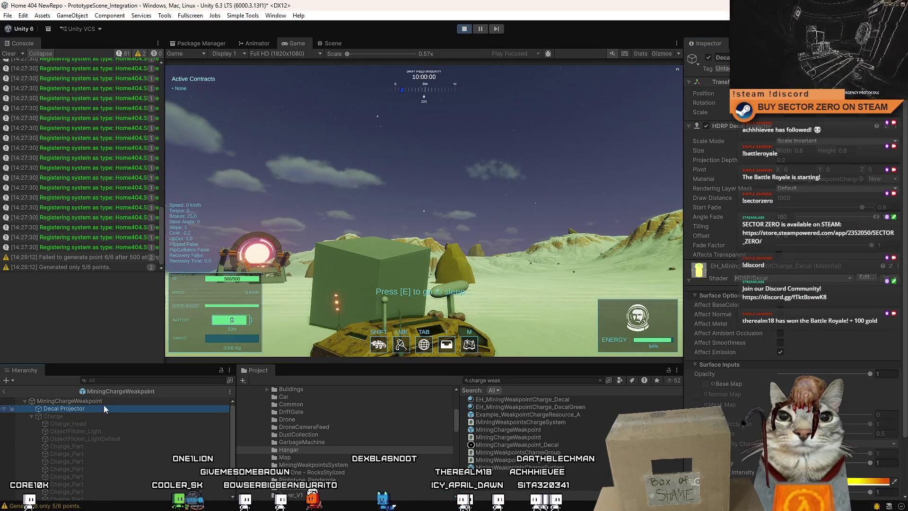
{"action": "left_click", "coordinate": [105, 400]}
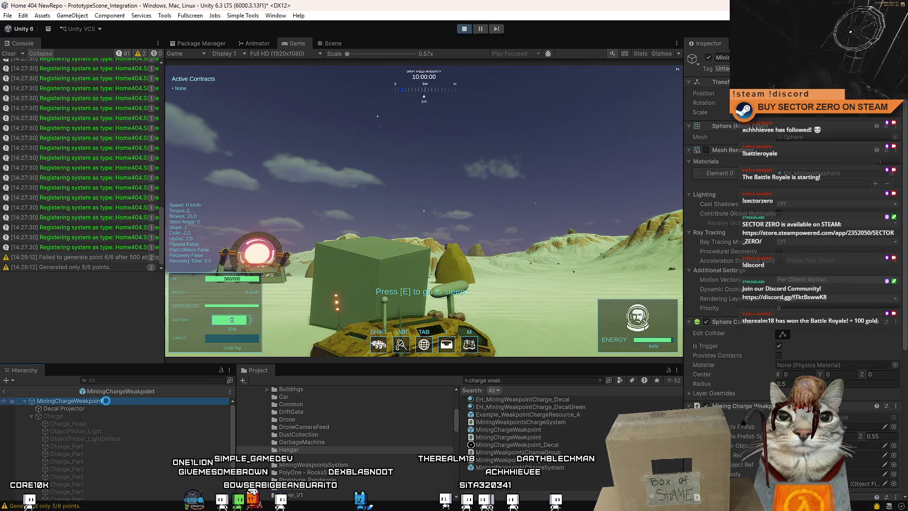
- Sleep until daylight and drive the rover to the weakpoint cube, braking to a stop
{"action": "key", "text": "Down"}
{"action": "key", "text": "e"}
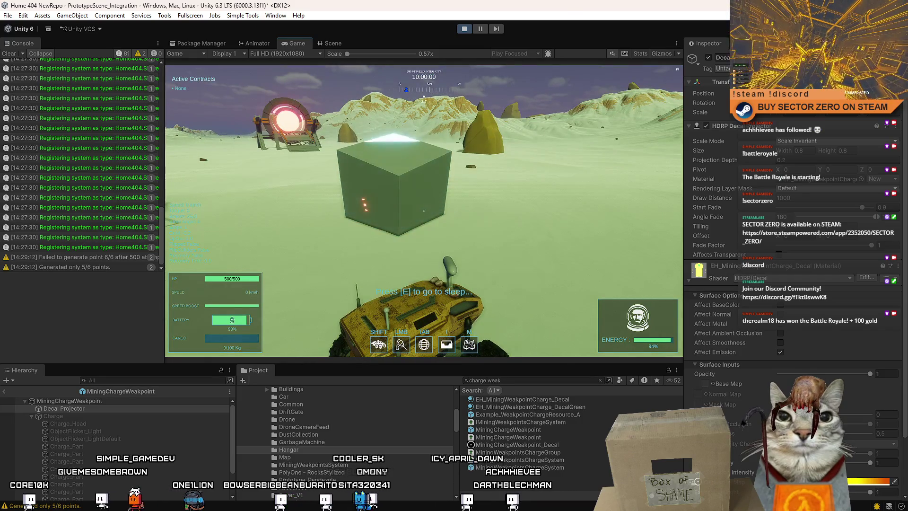
{"action": "key", "text": "w"}
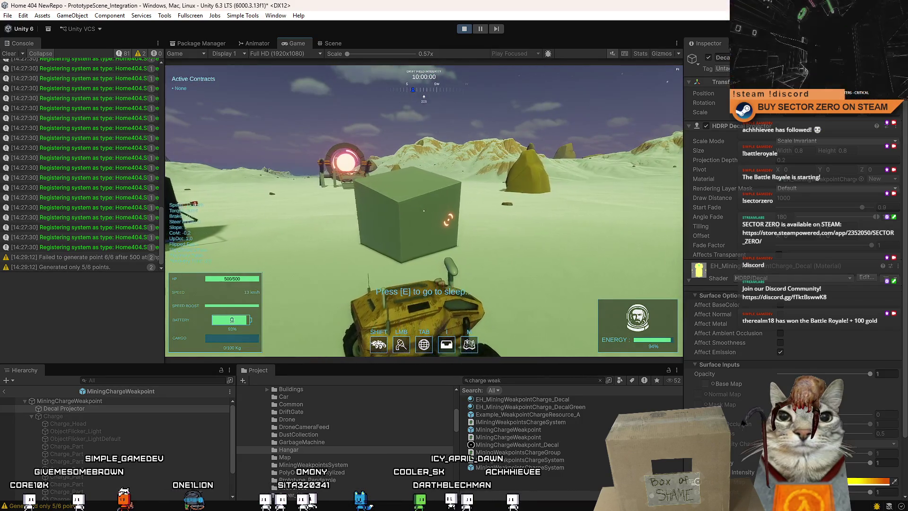
{"action": "key", "text": "space"}
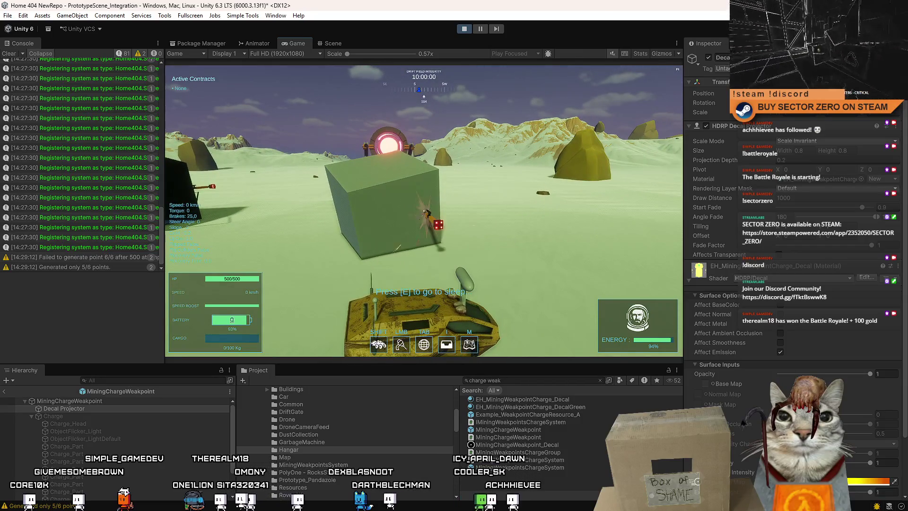
- Drive left around the other weakpoint cubes, then stop play mode
{"action": "key", "text": "w"}
{"action": "key", "text": "a"}
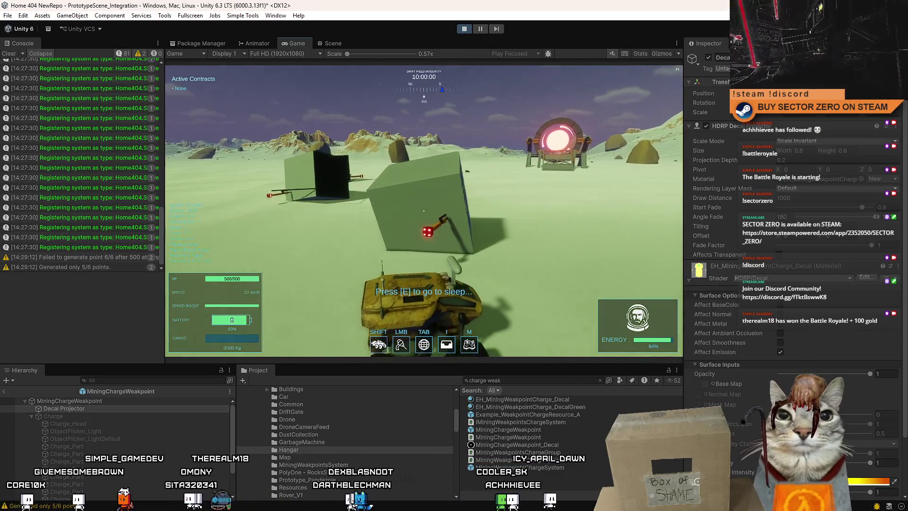
{"action": "key", "text": "a"}
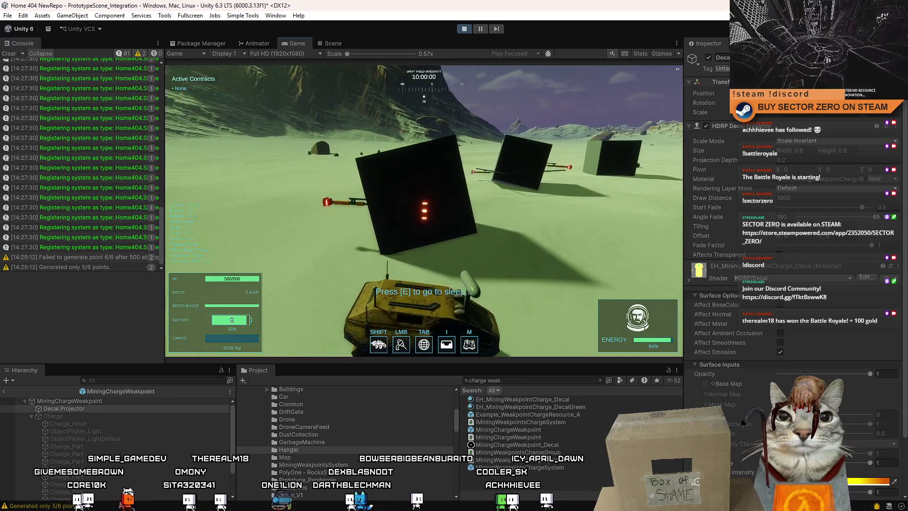
{"action": "key", "text": "Escape"}
{"action": "key", "text": "Escape"}
{"action": "left_click", "coordinate": [465, 29]}
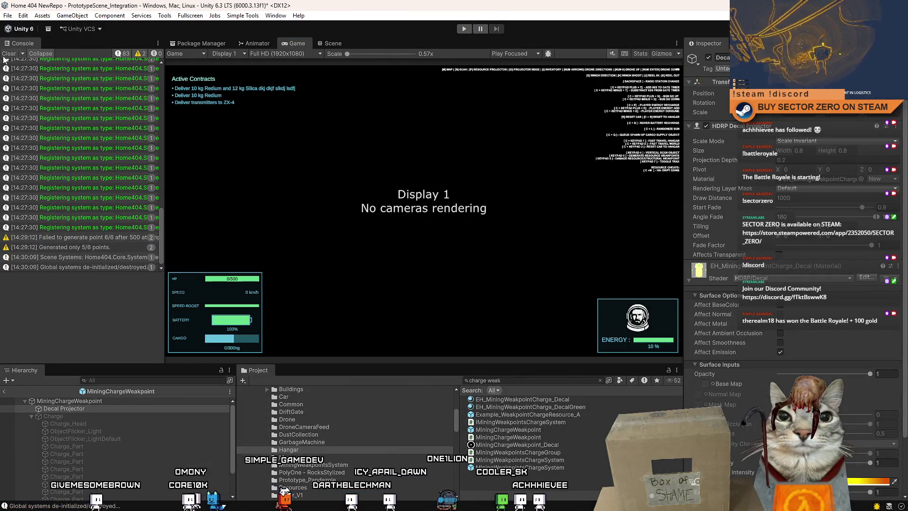
- Clear the Console and review the root MiningChargeWeakpoint's Random Rotation On Start settings
{"action": "left_click", "coordinate": [6, 54]}
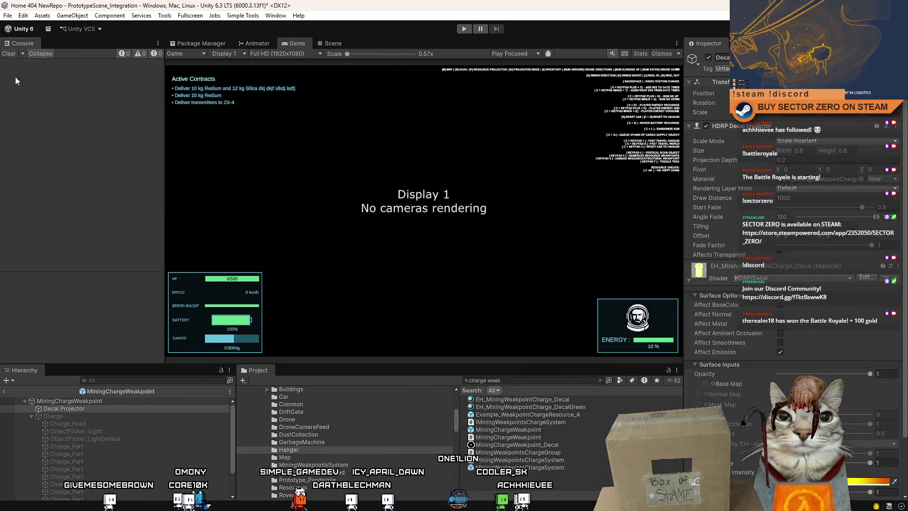
{"action": "left_click", "coordinate": [129, 401]}
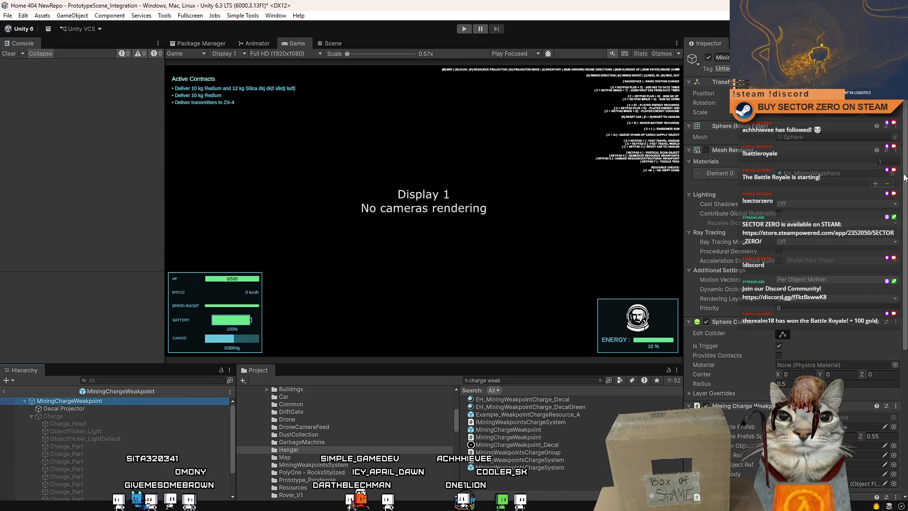
{"action": "left_click_drag", "start_coordinate": [904, 175], "coordinate": [905, 230]}
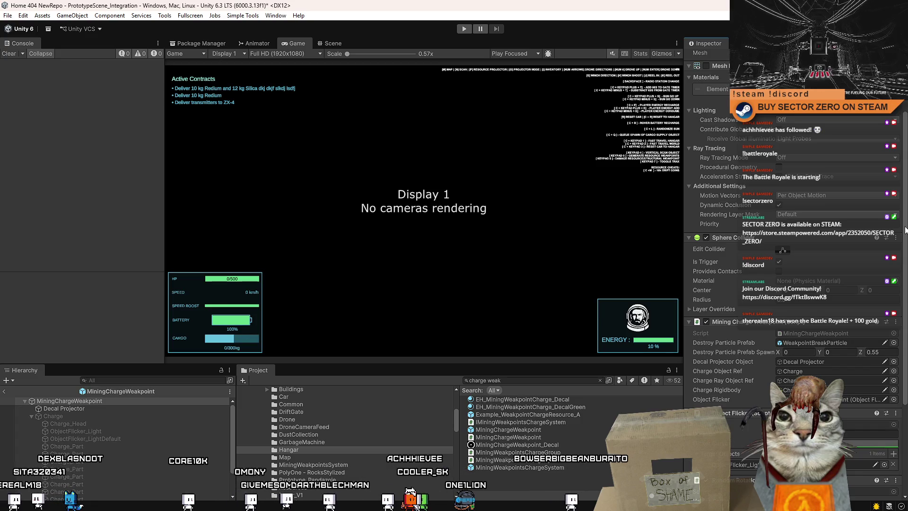
{"action": "scroll", "coordinate": [840, 363], "scroll_direction": "down", "scroll_amount": 5}
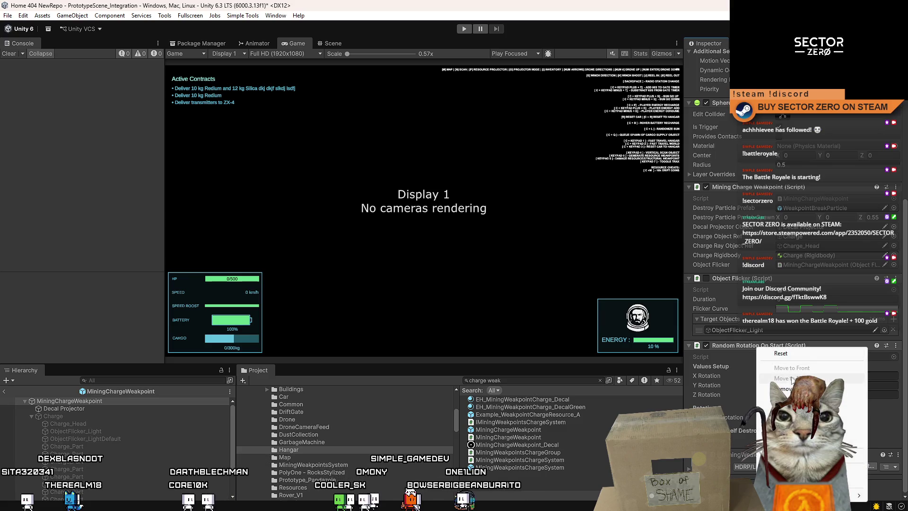
{"action": "scroll", "coordinate": [756, 347], "scroll_direction": "up", "scroll_amount": 4}
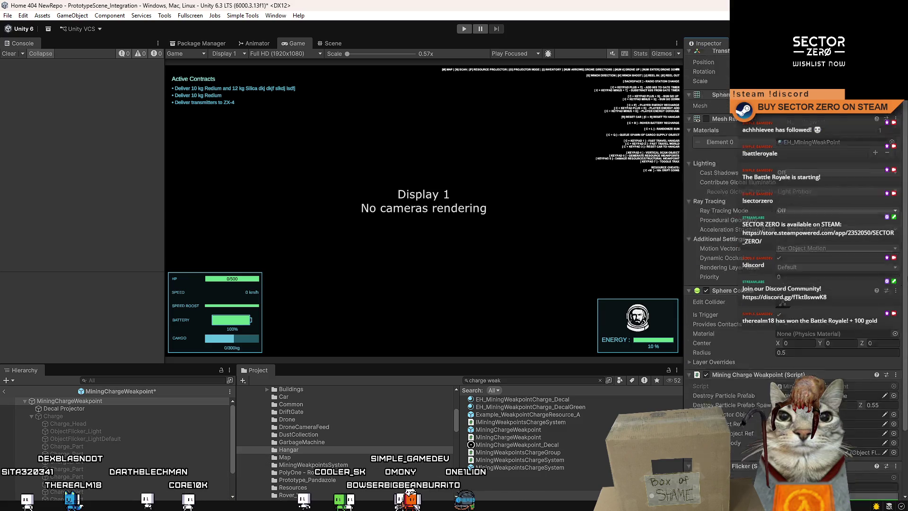
- Select the Charge child and launch play mode to the Drift Miners title menu
{"action": "left_click", "coordinate": [126, 415]}
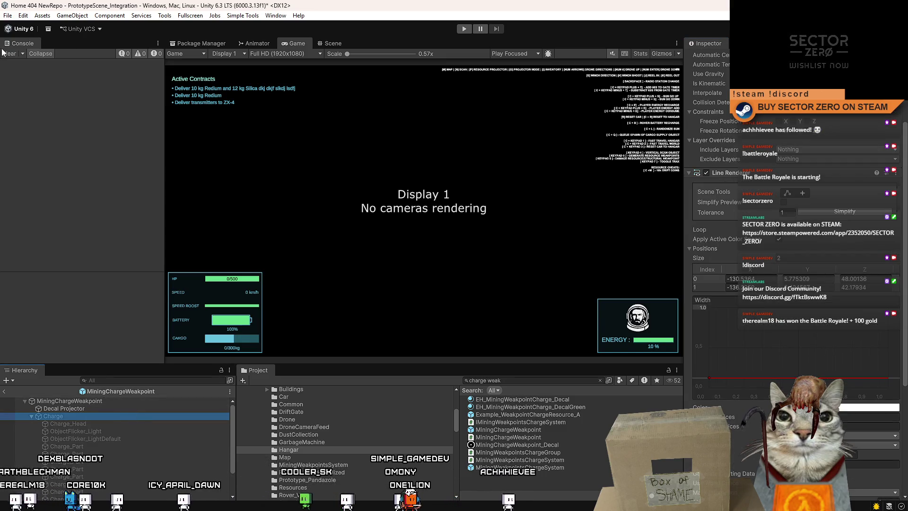
{"action": "left_click", "coordinate": [333, 43]}
{"action": "left_click", "coordinate": [466, 29]}
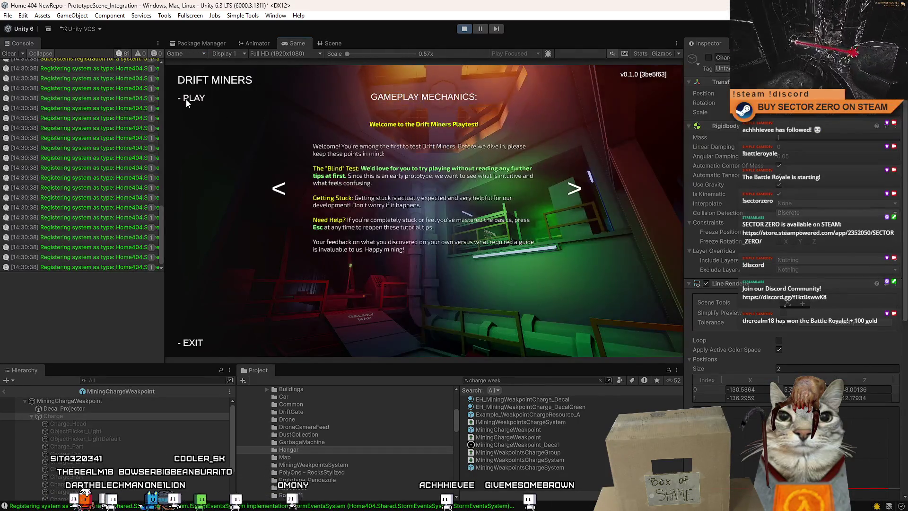
- Start Drift Miners from the title menu, pause play mode, and show the main scene in Scene view
{"action": "left_click", "coordinate": [186, 99]}
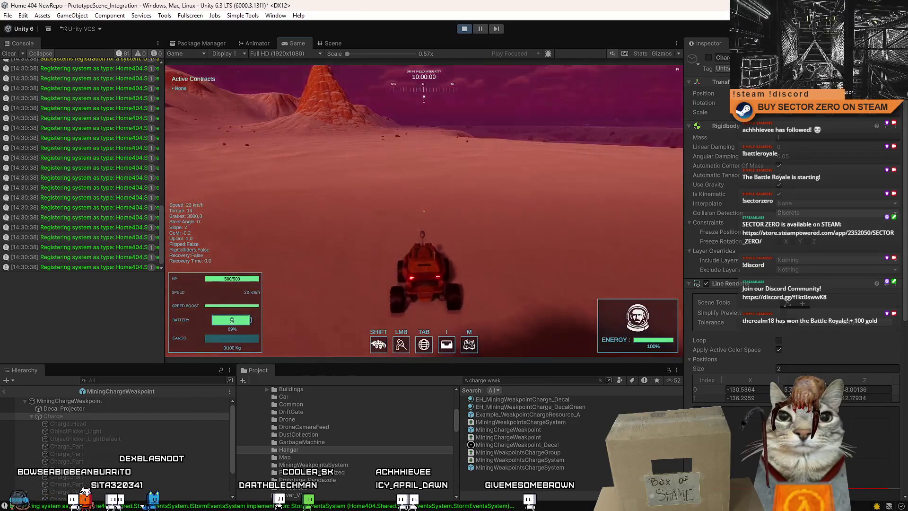
{"action": "key", "text": "Escape"}
{"action": "left_click", "coordinate": [481, 28]}
{"action": "left_click", "coordinate": [338, 44]}
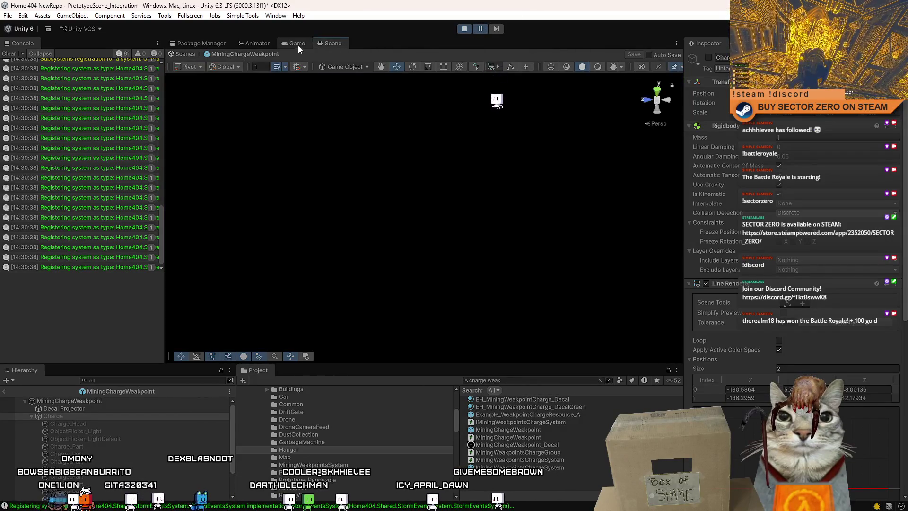
{"action": "left_click", "coordinate": [296, 44]}
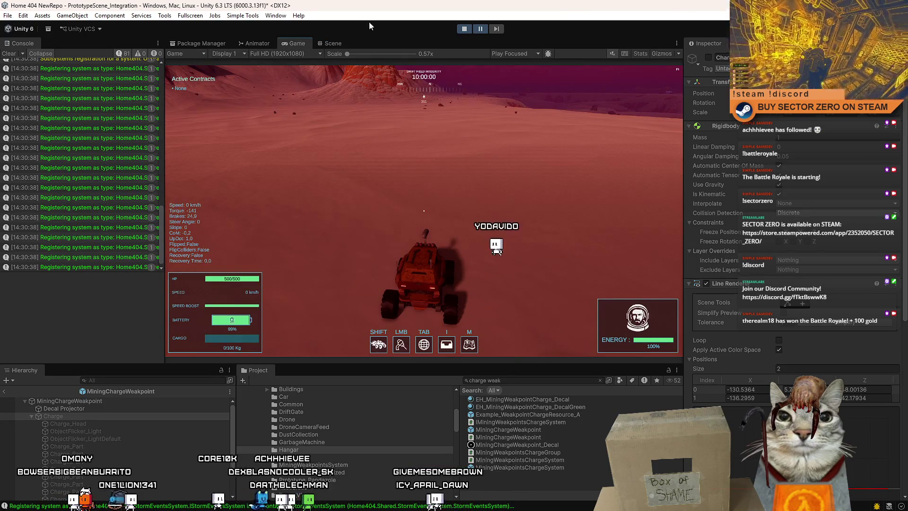
{"action": "left_click", "coordinate": [333, 43]}
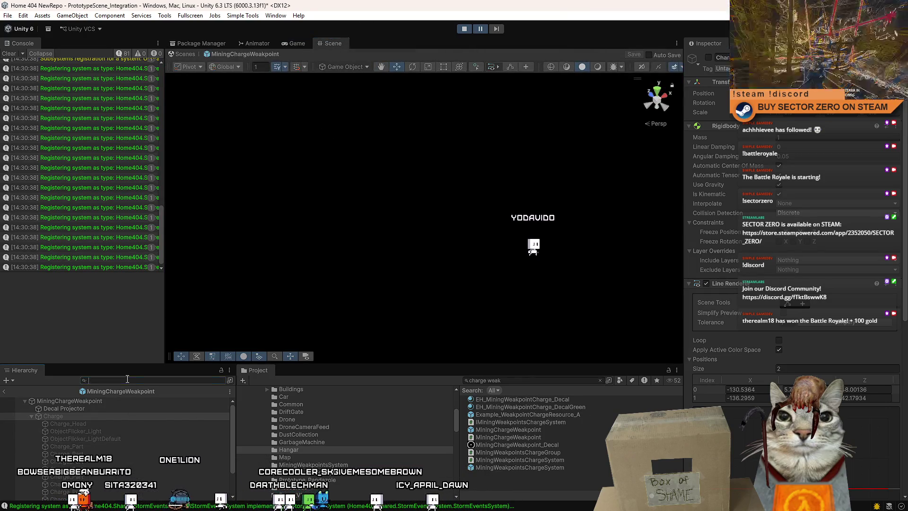
{"action": "left_click", "coordinate": [180, 57]}
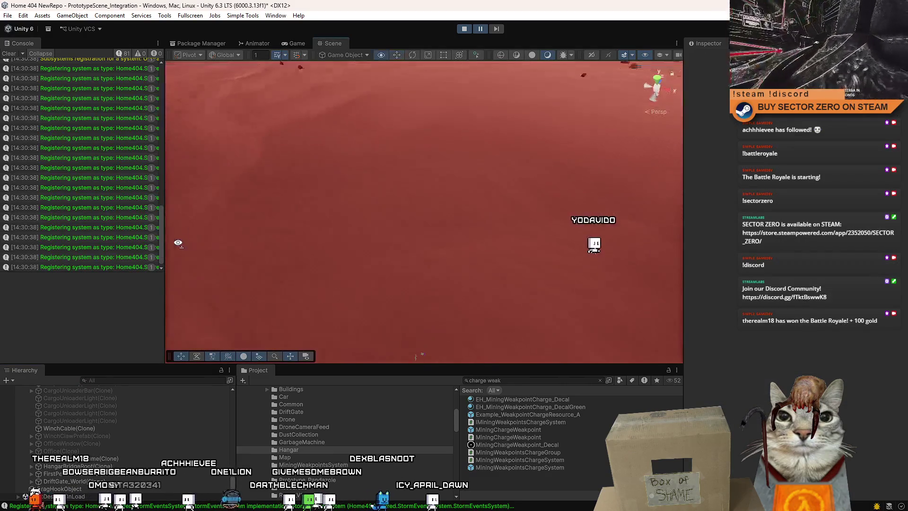
- Place an Example_WeakpointChargeResource_A cube on the terrain and drive the rover up beside it
{"action": "left_click_drag", "start_coordinate": [669, 190], "coordinate": [533, 382]}
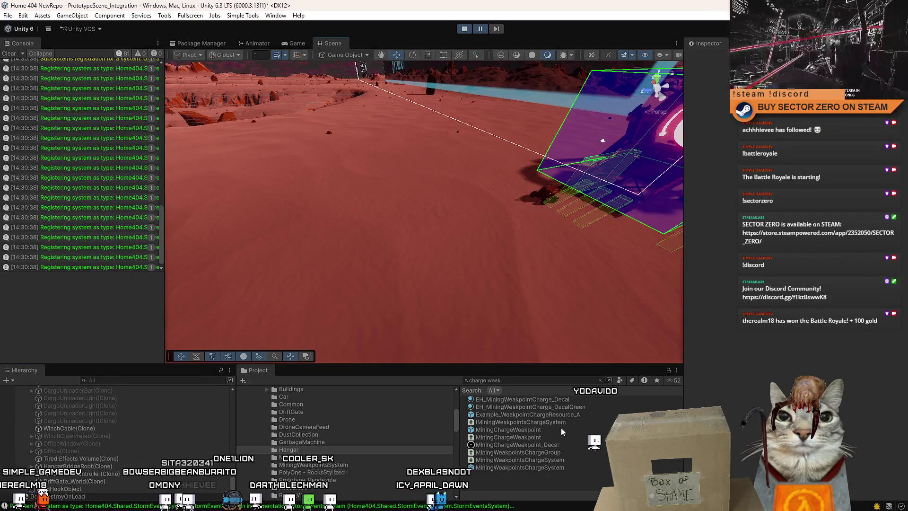
{"action": "mouse_move", "coordinate": [525, 414]}
{"action": "left_mouse_down"}
{"action": "mouse_move", "coordinate": [339, 177]}
{"action": "mouse_move", "coordinate": [326, 218]}
{"action": "left_mouse_up"}
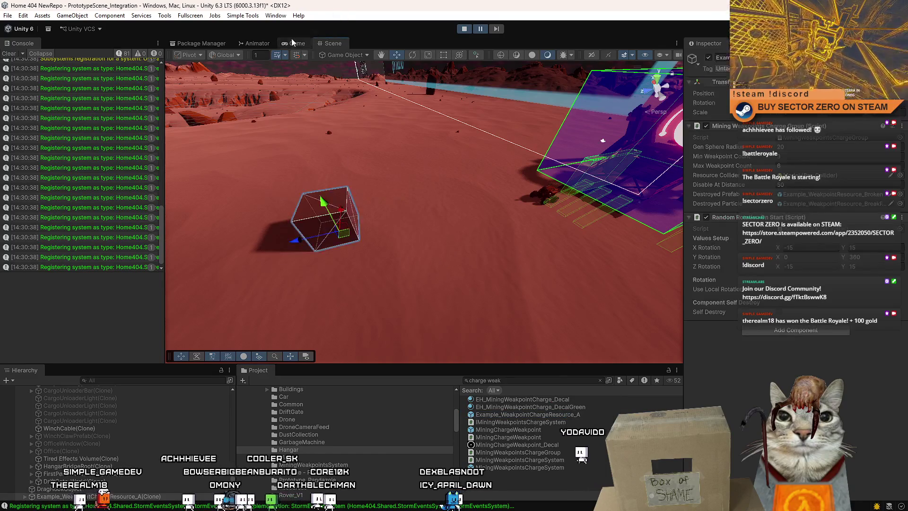
{"action": "left_click", "coordinate": [293, 43]}
{"action": "key", "text": "w"}
{"action": "key", "text": "d"}
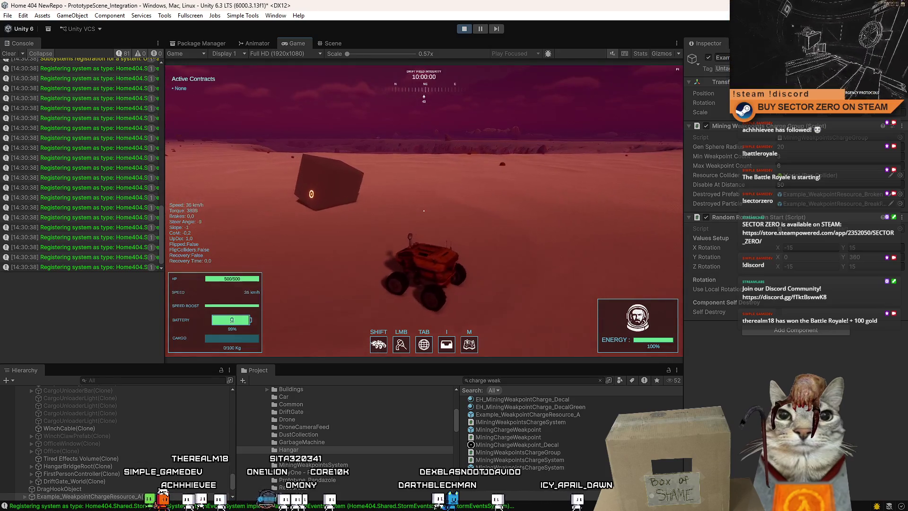
{"action": "key", "text": "a"}
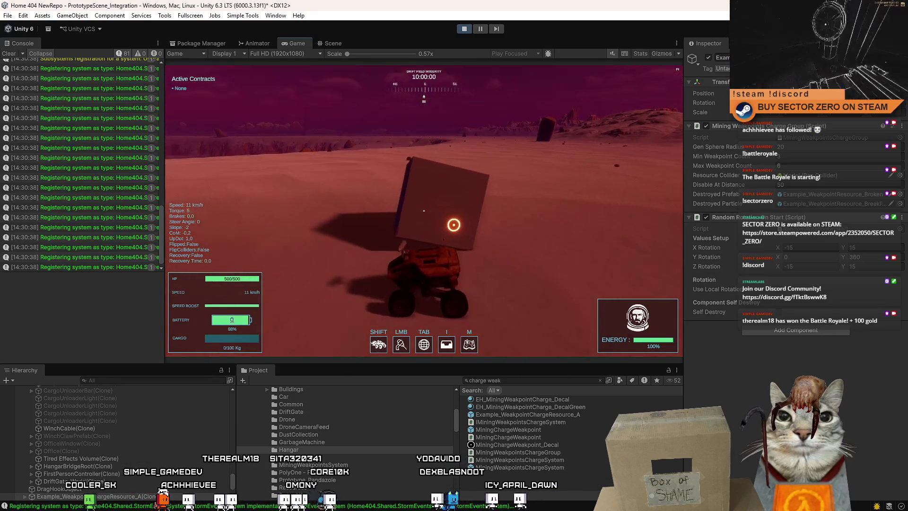
{"action": "key", "text": "s"}
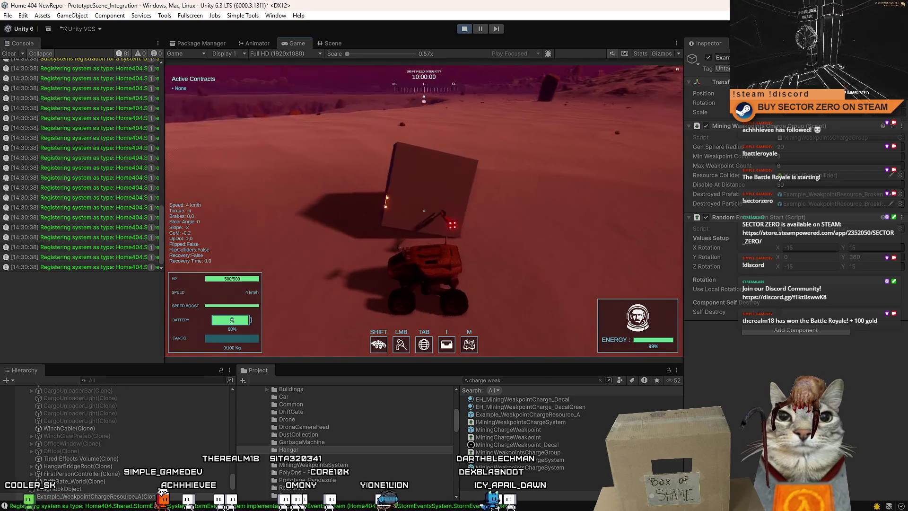
{"action": "key", "text": "w"}
{"action": "key", "text": "d"}
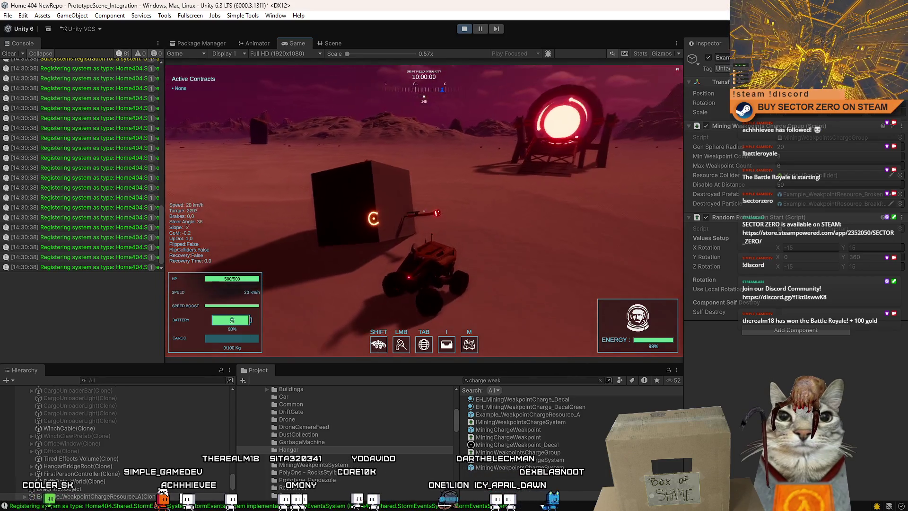
{"action": "key", "text": "w"}
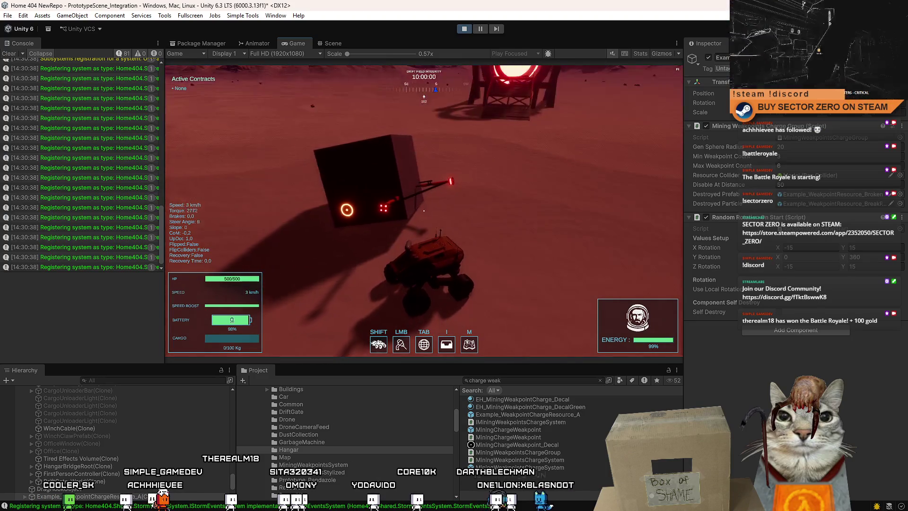
{"action": "key", "text": "s"}
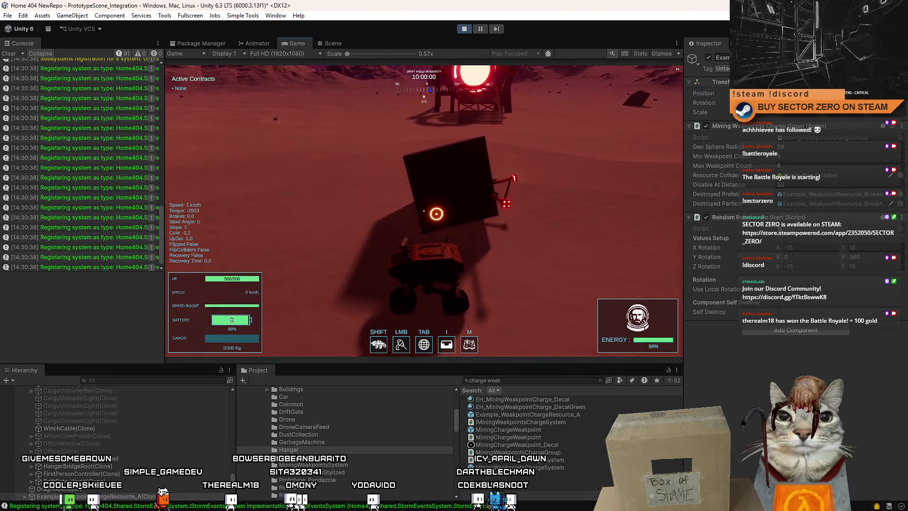
- Pause the game in the editor and switch to the Scene view
{"action": "key", "text": "Escape"}
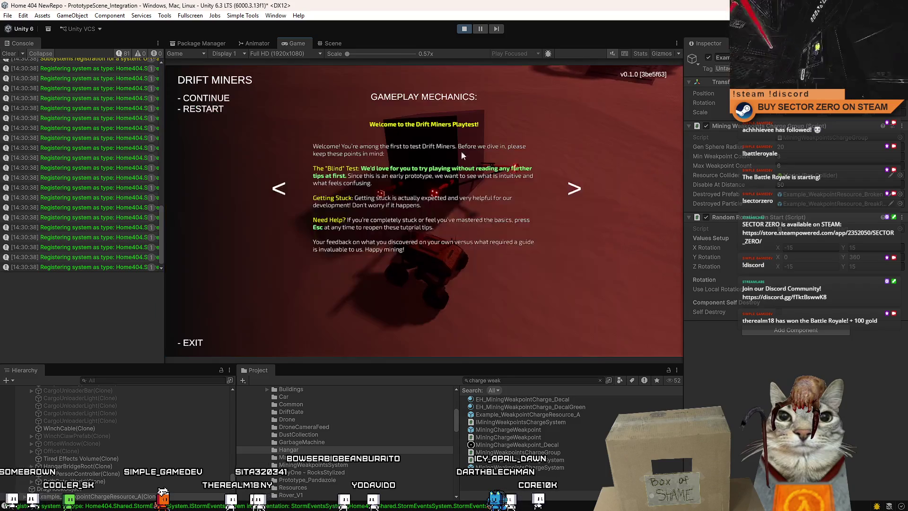
{"action": "key", "text": "Escape"}
{"action": "left_click", "coordinate": [480, 29]}
{"action": "left_click", "coordinate": [333, 43]}
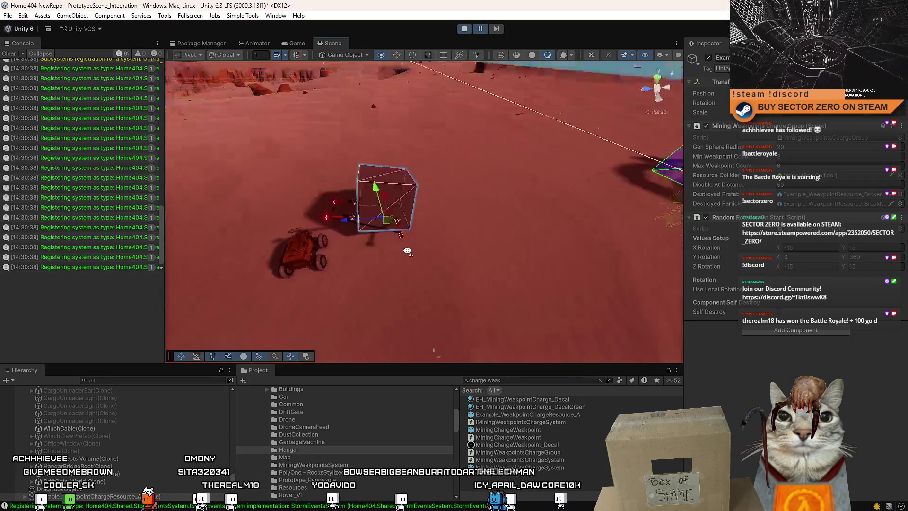
{"action": "key", "text": "w"}
{"action": "left_click", "coordinate": [400, 234]}
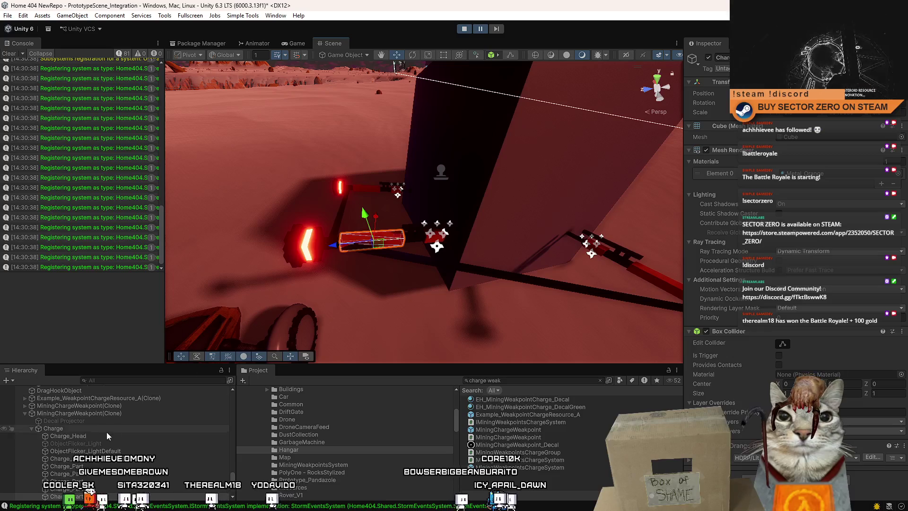
{"action": "left_click", "coordinate": [87, 430]}
{"action": "left_click_drag", "start_coordinate": [343, 292], "coordinate": [499, 245]}
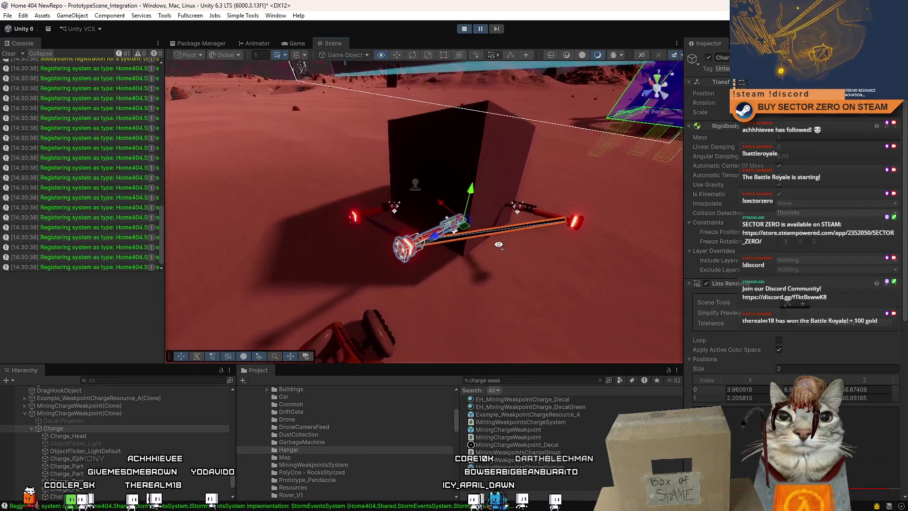
{"action": "scroll", "coordinate": [495, 247], "scroll_direction": "up", "scroll_amount": 3}
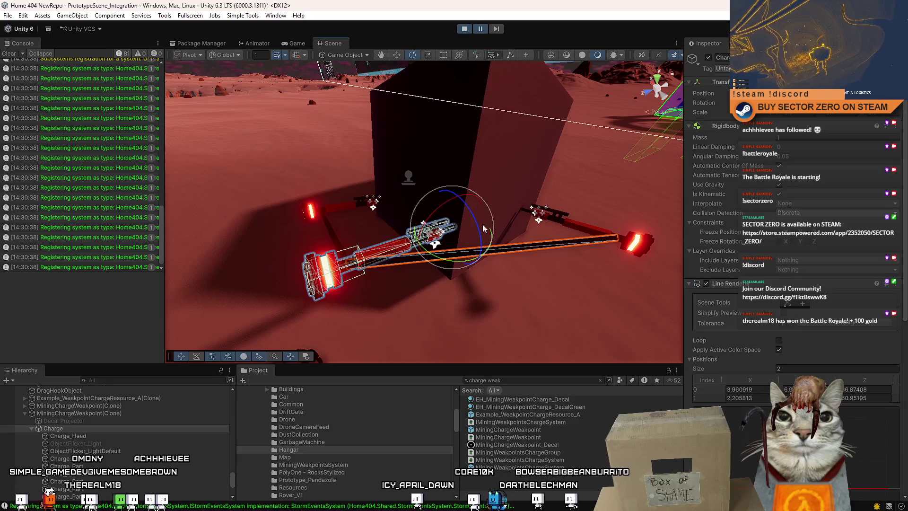
{"action": "key", "text": "x"}
{"action": "mouse_move", "coordinate": [483, 229]}
{"action": "left_mouse_down"}
{"action": "mouse_move", "coordinate": [496, 231]}
{"action": "mouse_move", "coordinate": [520, 293]}
{"action": "mouse_move", "coordinate": [492, 180]}
{"action": "mouse_move", "coordinate": [359, 255]}
{"action": "mouse_move", "coordinate": [186, 331]}
{"action": "mouse_move", "coordinate": [783, 180]}
{"action": "mouse_move", "coordinate": [425, 265]}
{"action": "mouse_move", "coordinate": [279, 326]}
{"action": "mouse_move", "coordinate": [527, 314]}
{"action": "mouse_move", "coordinate": [563, 379]}
{"action": "mouse_move", "coordinate": [499, 178]}
{"action": "mouse_move", "coordinate": [555, 249]}
{"action": "left_mouse_up"}
{"action": "left_click", "coordinate": [566, 223]}
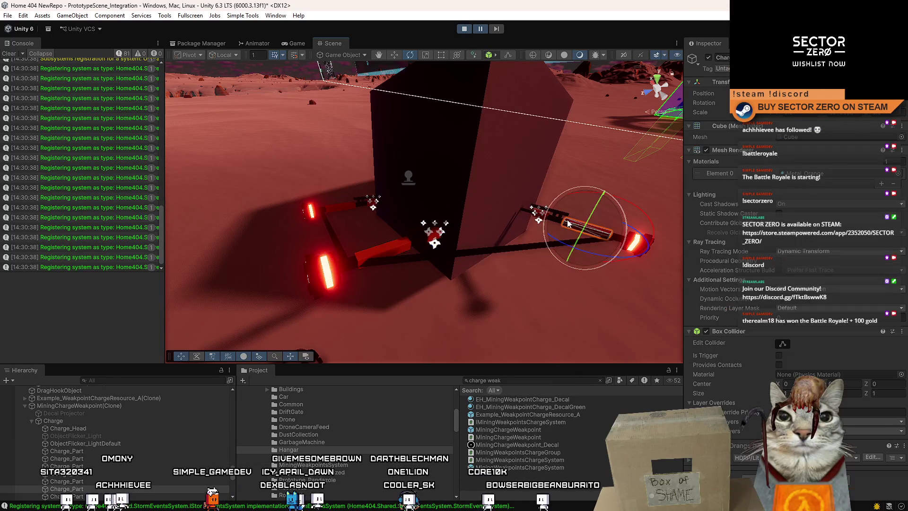
{"action": "double_click", "coordinate": [102, 427]}
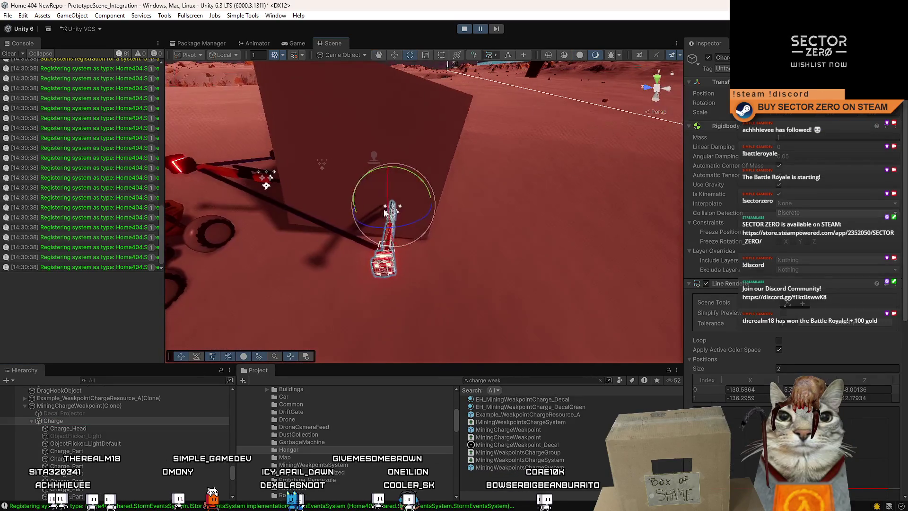
{"action": "key", "text": "x"}
{"action": "left_click_drag", "start_coordinate": [410, 175], "coordinate": [468, 211]}
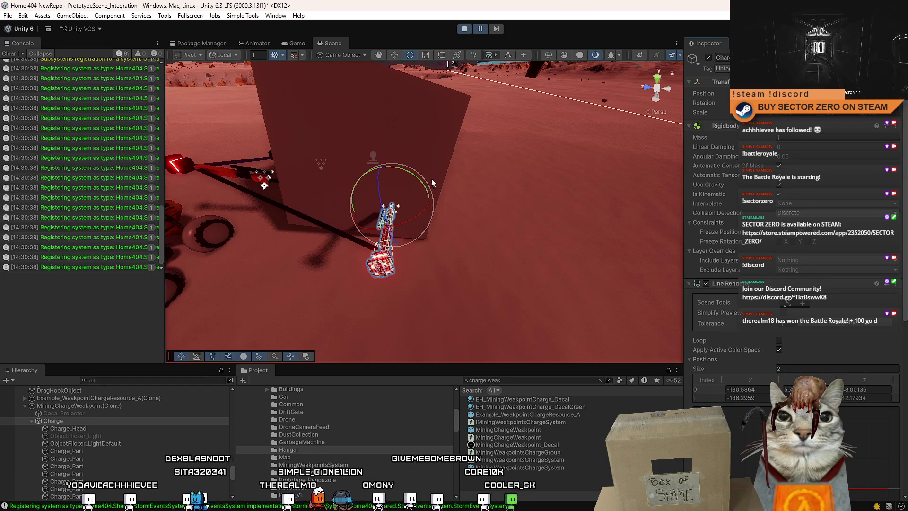
{"action": "mouse_move", "coordinate": [542, 235]}
{"action": "left_mouse_down"}
{"action": "mouse_move", "coordinate": [205, 336]}
{"action": "mouse_move", "coordinate": [331, 330]}
{"action": "left_mouse_up"}
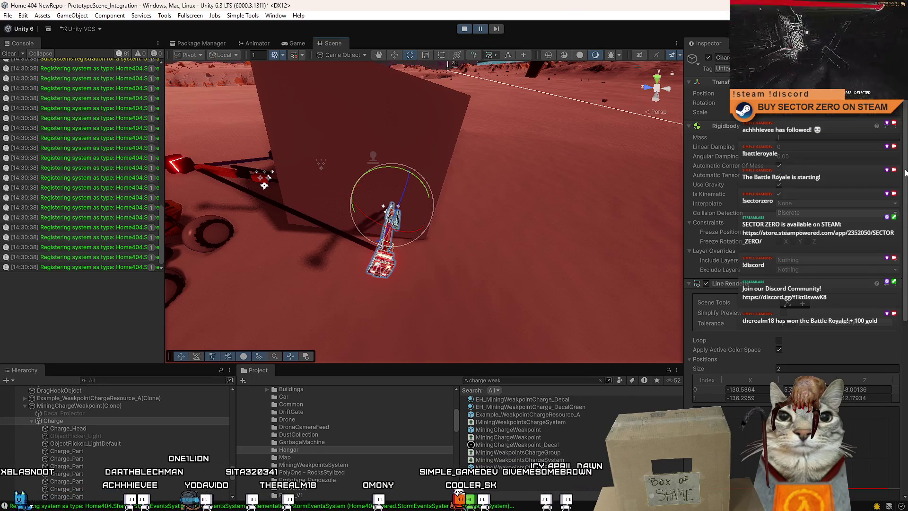
{"action": "scroll", "coordinate": [892, 493], "scroll_direction": "down", "scroll_amount": 10}
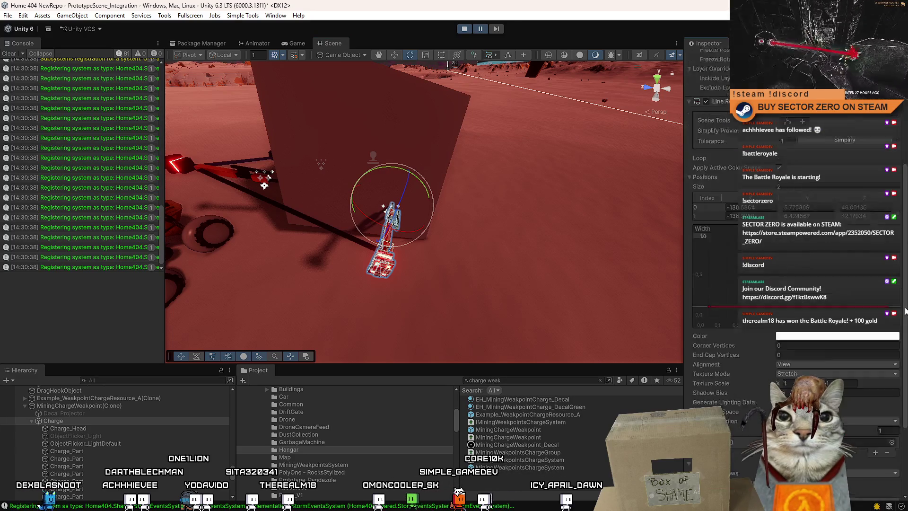
{"action": "scroll", "coordinate": [794, 284], "scroll_direction": "up", "scroll_amount": 10}
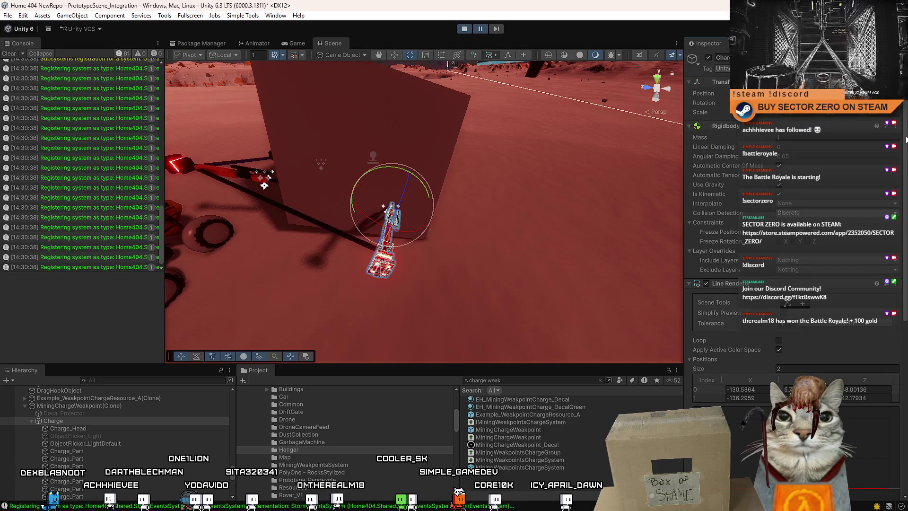
{"action": "scroll", "coordinate": [794, 283], "scroll_direction": "down", "scroll_amount": 10}
{"action": "left_click", "coordinate": [849, 427]}
- Add Random Rotation On Start to the Charge object and set its Y and Z rotation to 90
{"action": "type", "text": "random"}
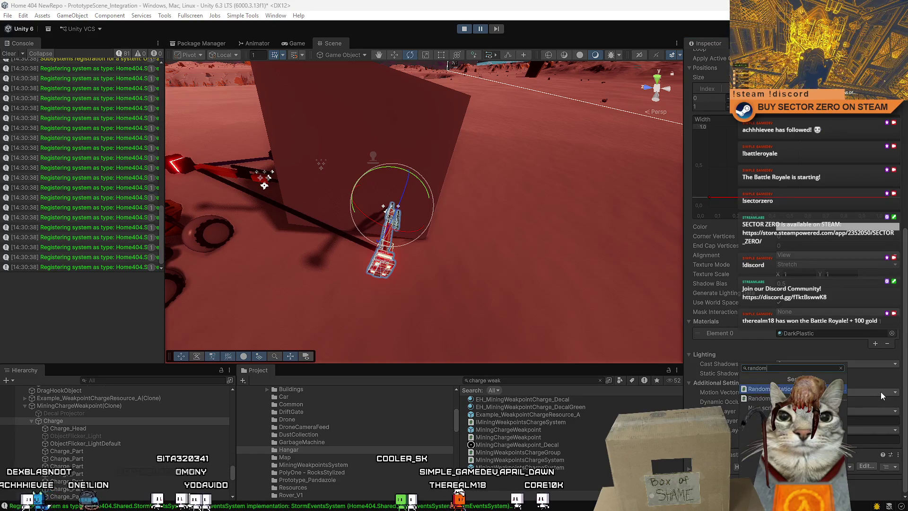
{"action": "key", "text": "Return"}
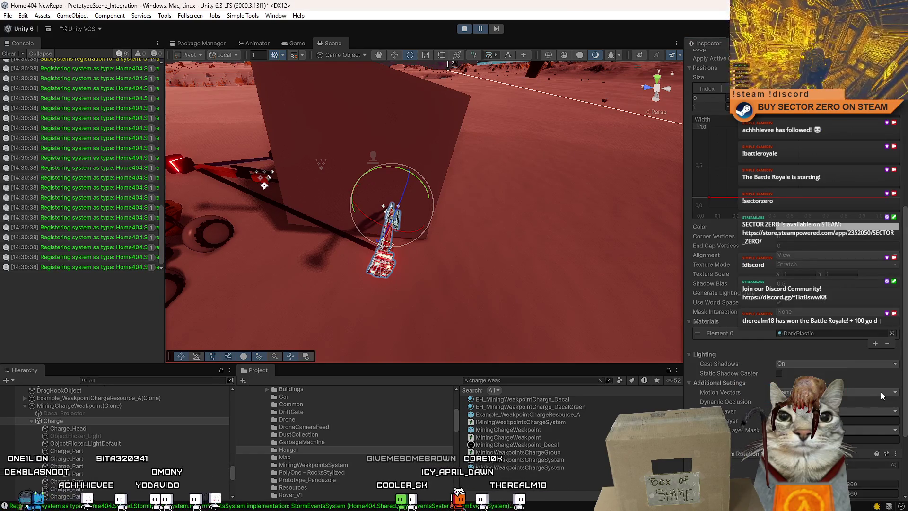
{"action": "scroll", "coordinate": [880, 391], "scroll_direction": "down", "scroll_amount": 5}
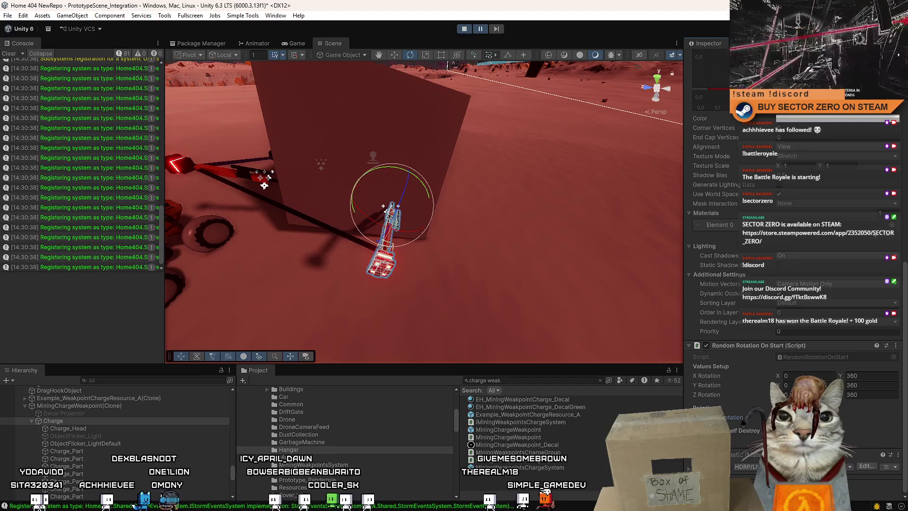
{"action": "scroll", "coordinate": [903, 325], "scroll_direction": "up", "scroll_amount": 15}
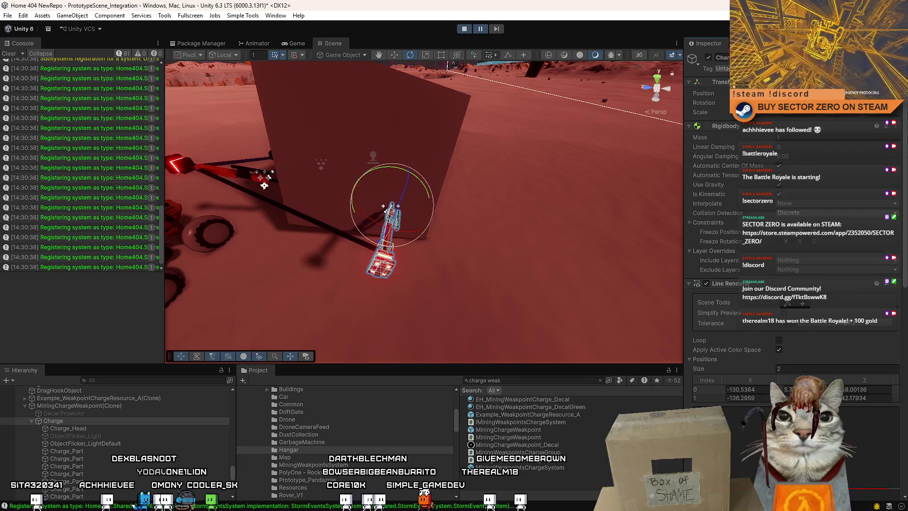
{"action": "scroll", "coordinate": [897, 446], "scroll_direction": "down", "scroll_amount": 15}
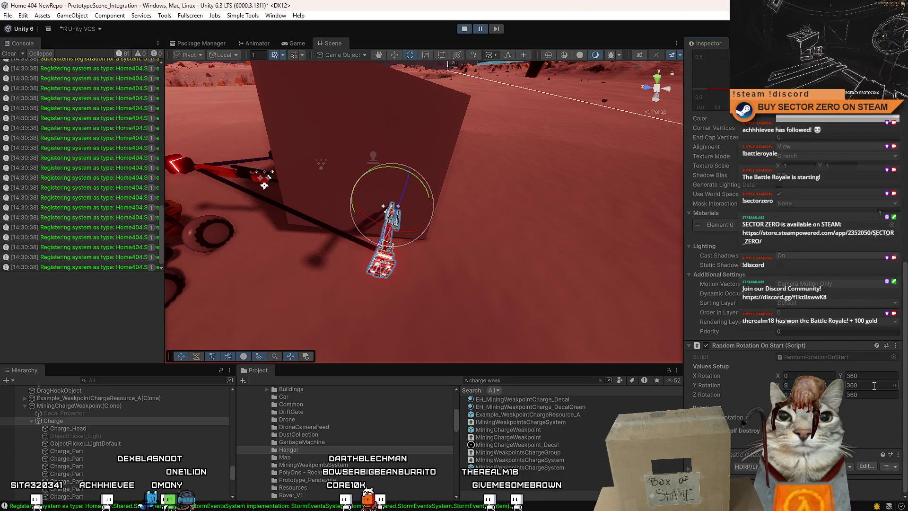
{"action": "type", "text": "0"}
{"action": "key", "text": "Tab"}
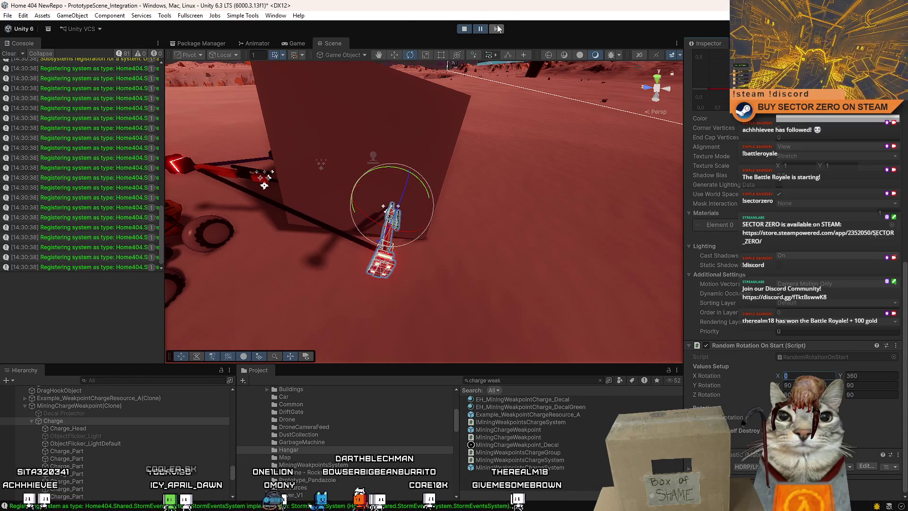
{"action": "left_click", "coordinate": [496, 28]}
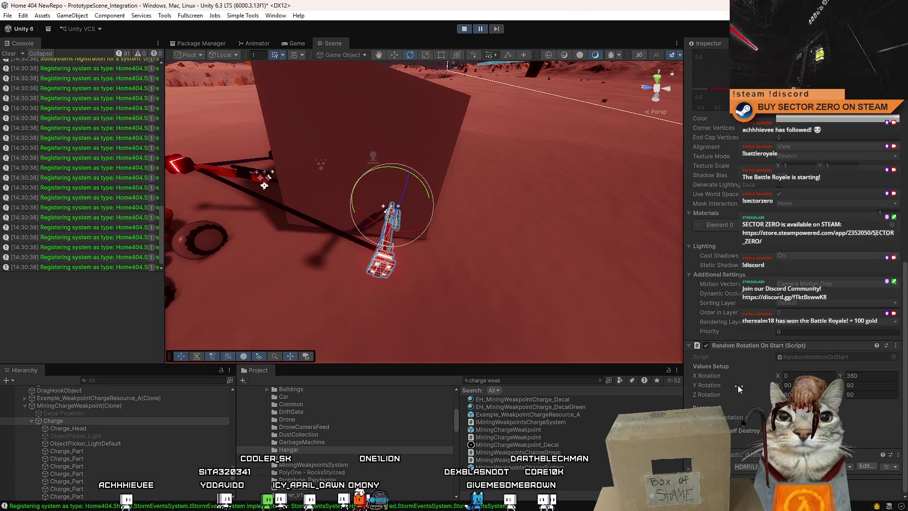
- Remove the Random Rotation component, paste it back as a new component, and advance one frame
{"action": "right_click", "coordinate": [741, 349]}
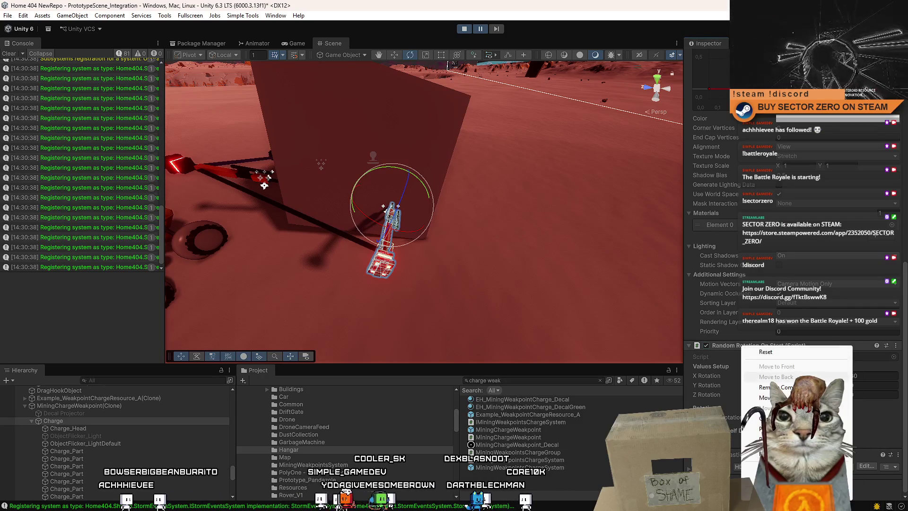
{"action": "left_click", "coordinate": [766, 387]}
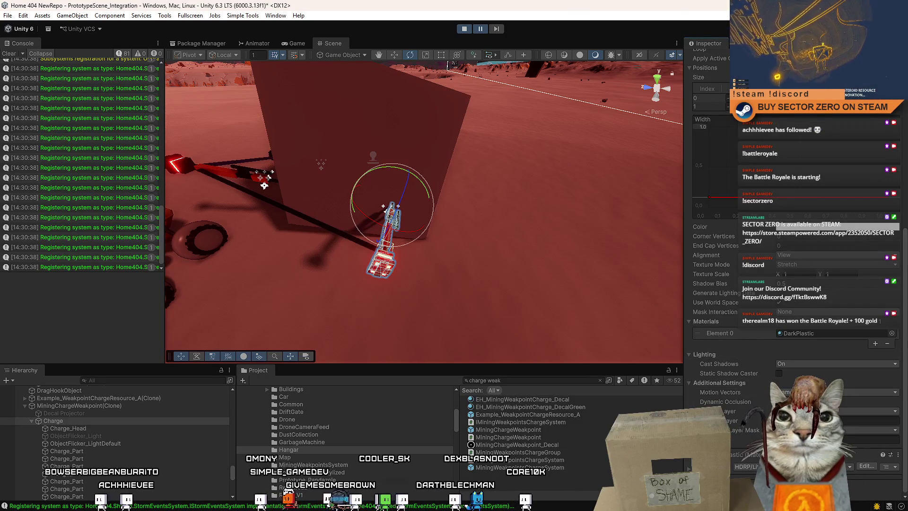
{"action": "scroll", "coordinate": [904, 344], "scroll_direction": "up", "scroll_amount": 10}
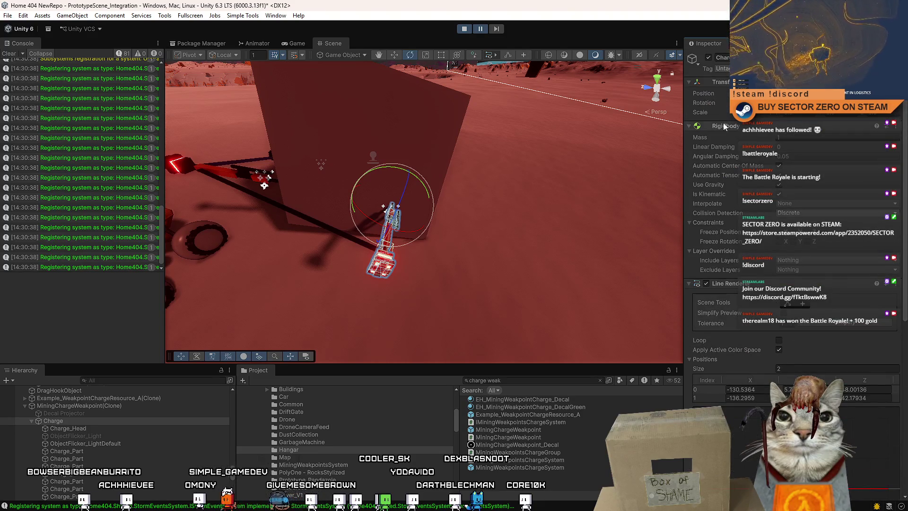
{"action": "right_click", "coordinate": [798, 132]}
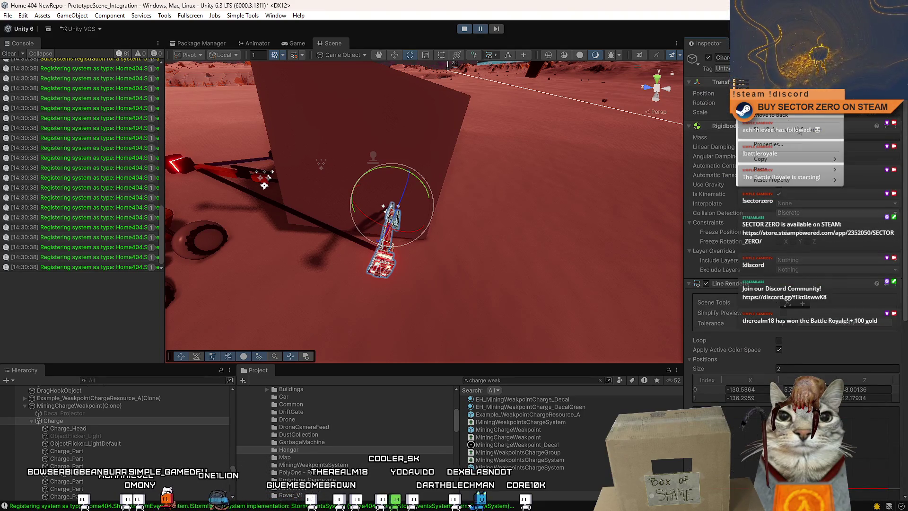
{"action": "mouse_move", "coordinate": [789, 169]}
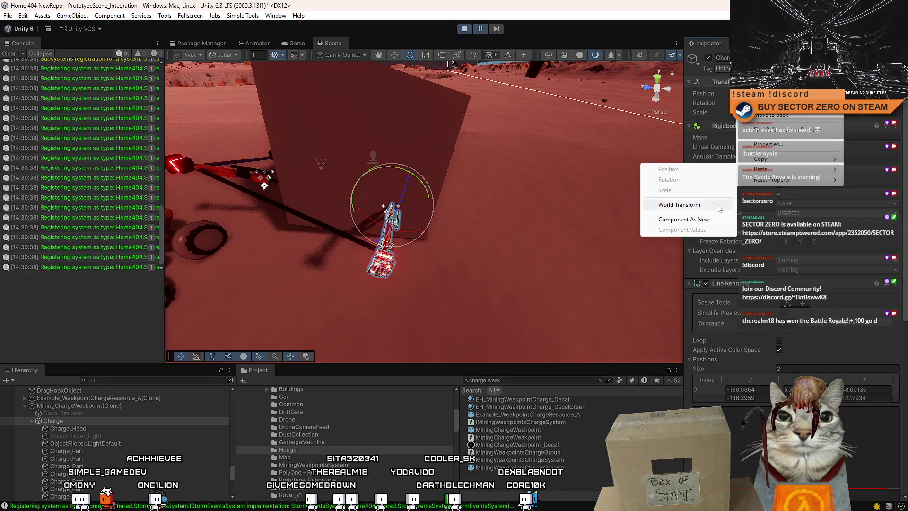
{"action": "left_click", "coordinate": [708, 219]}
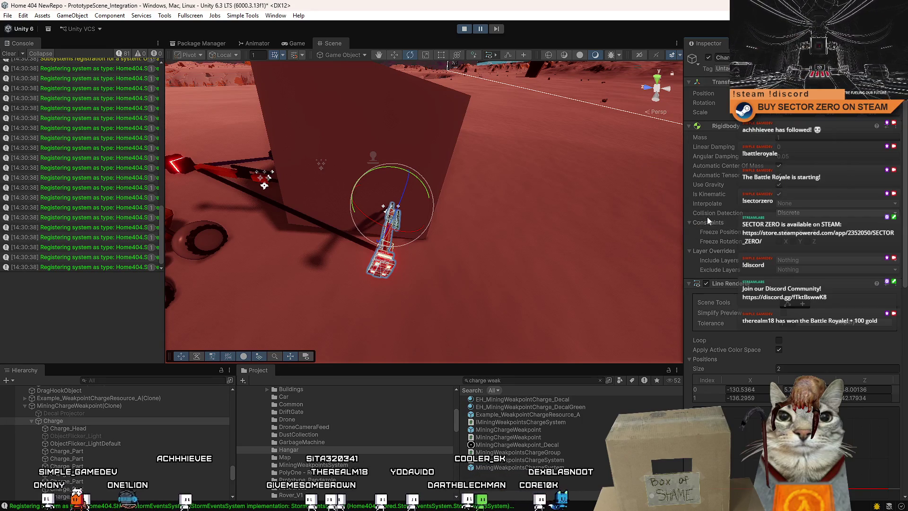
{"action": "left_click", "coordinate": [496, 30]}
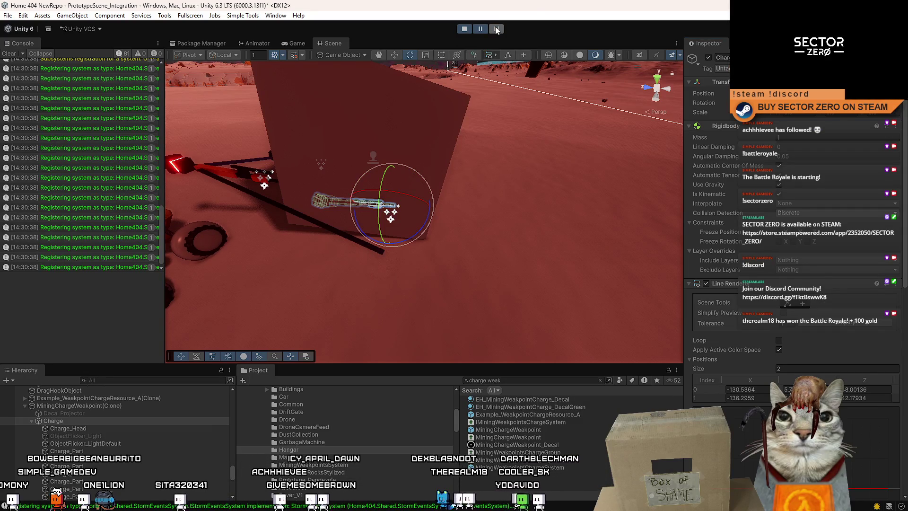
- Step the paused game to watch the charge rotate, then select MiningChargeWeakpoint(Clone) in the Hierarchy
{"action": "scroll", "coordinate": [795, 236], "scroll_direction": "down", "scroll_amount": 10}
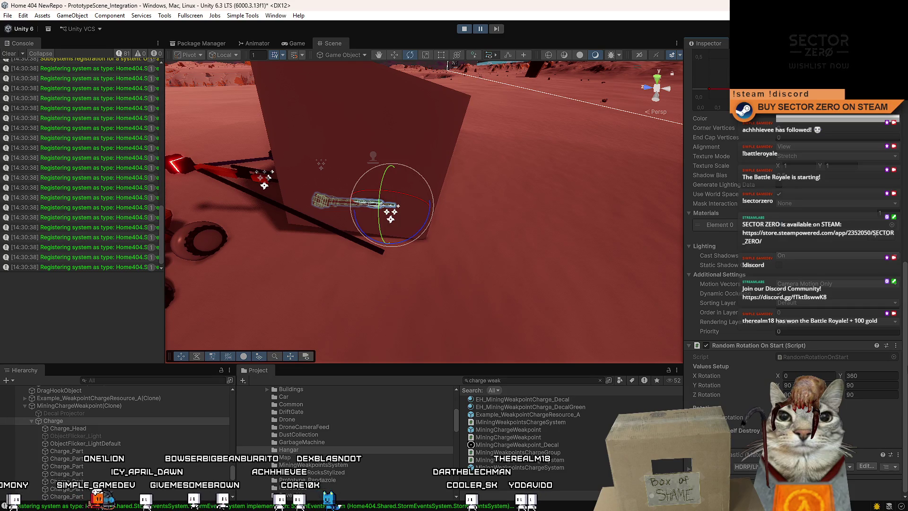
{"action": "scroll", "coordinate": [794, 236], "scroll_direction": "up", "scroll_amount": 10}
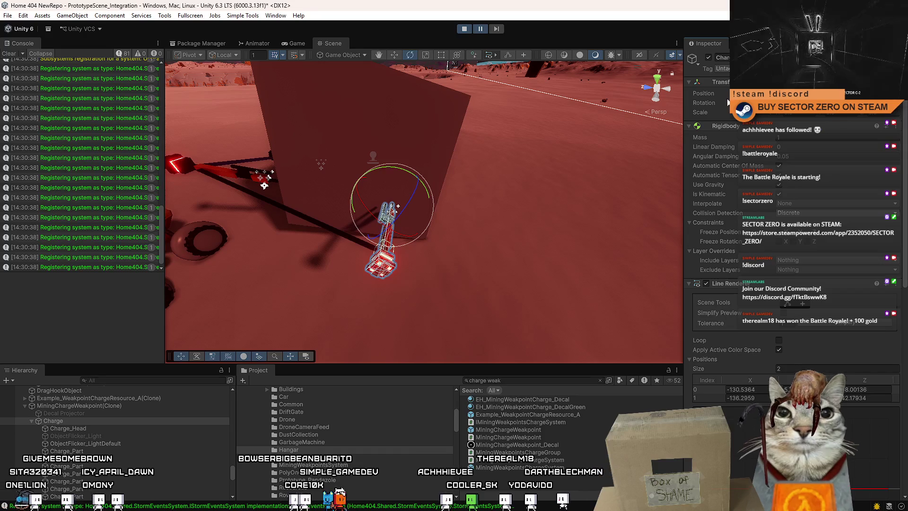
{"action": "left_click_drag", "start_coordinate": [905, 121], "coordinate": [903, 349]}
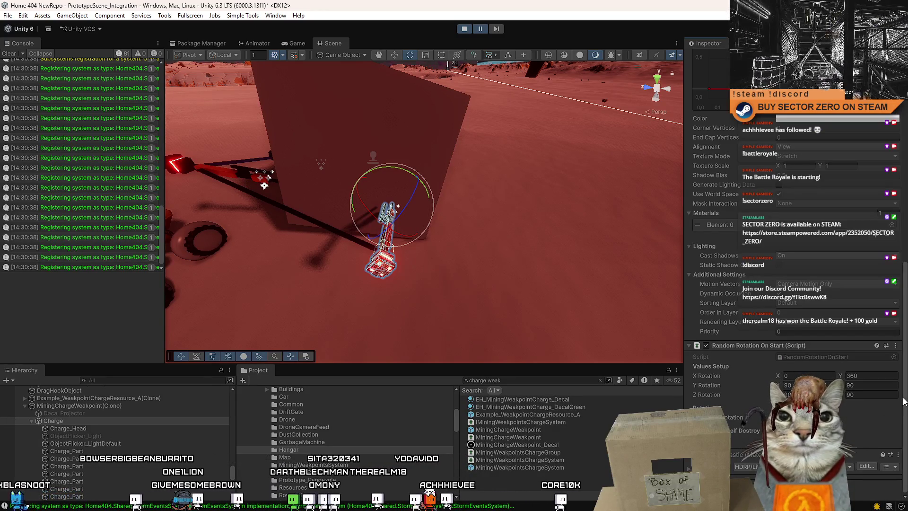
{"action": "scroll", "coordinate": [904, 401], "scroll_direction": "up", "scroll_amount": 10}
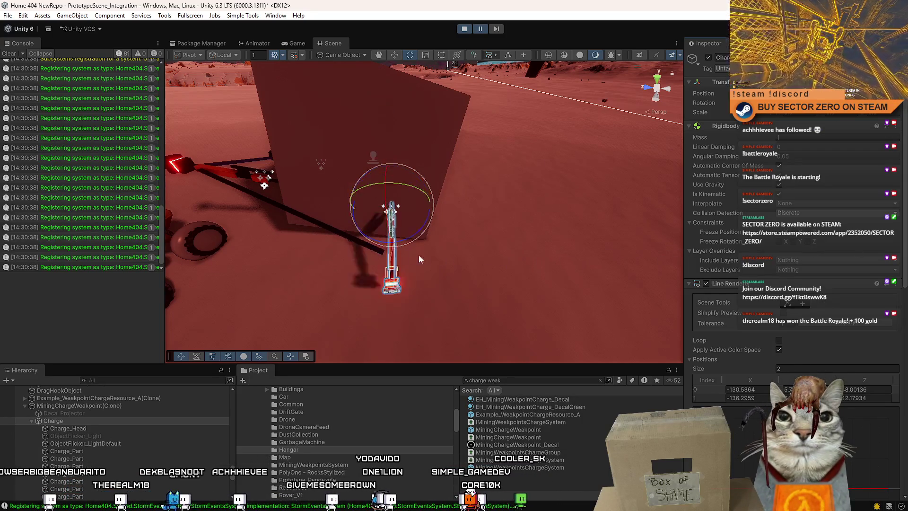
{"action": "left_click", "coordinate": [70, 407]}
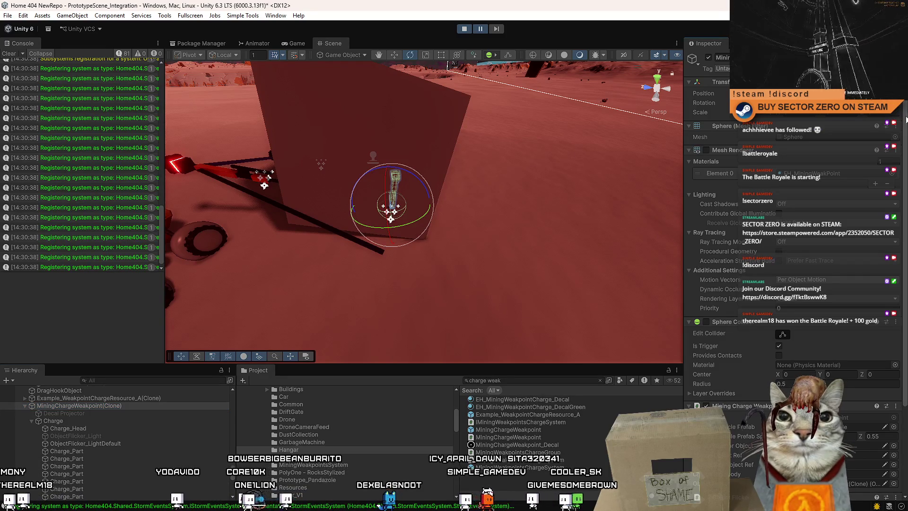
- Paste the Random Rotation On Start component onto MiningChargeWeakpoint(Clone) and open its script
{"action": "scroll", "coordinate": [901, 333], "scroll_direction": "down", "scroll_amount": 5}
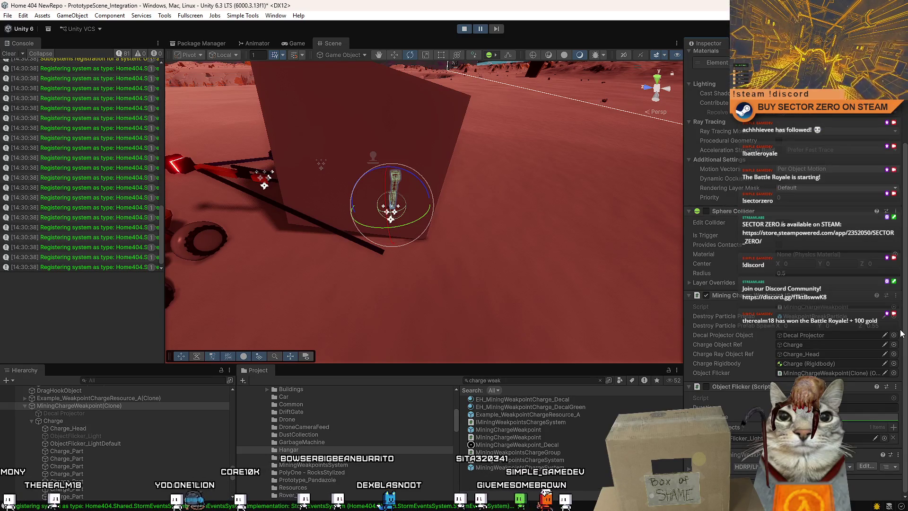
{"action": "left_click", "coordinate": [149, 407]}
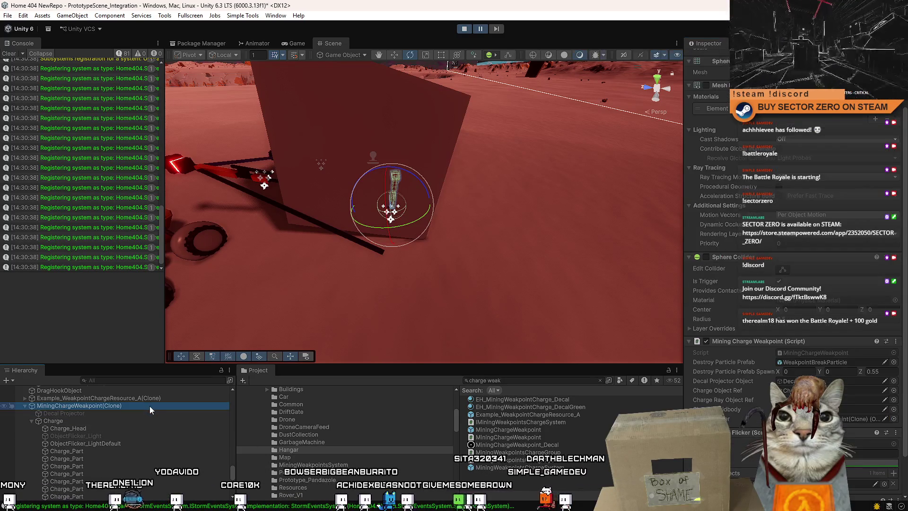
{"action": "scroll", "coordinate": [904, 294], "scroll_direction": "down", "scroll_amount": 2}
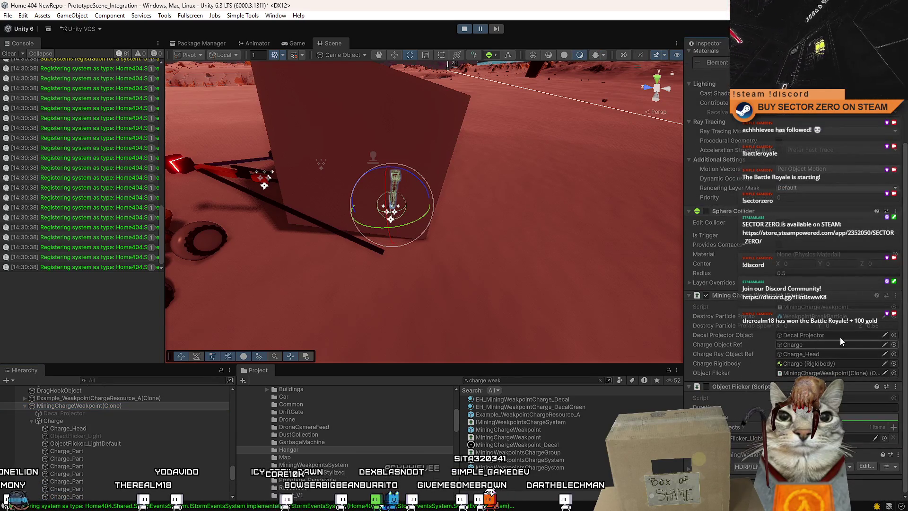
{"action": "right_click", "coordinate": [757, 390]}
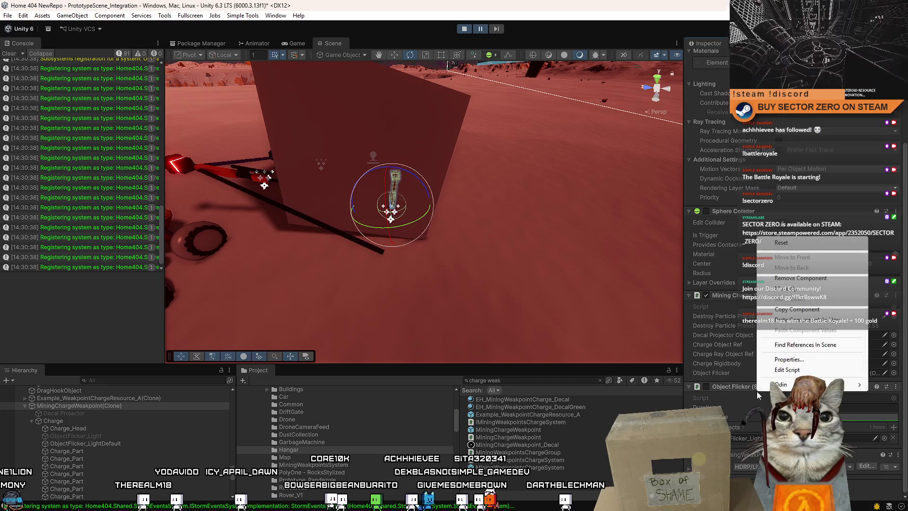
{"action": "left_click", "coordinate": [815, 323]}
{"action": "scroll", "coordinate": [808, 364], "scroll_direction": "down", "scroll_amount": 5}
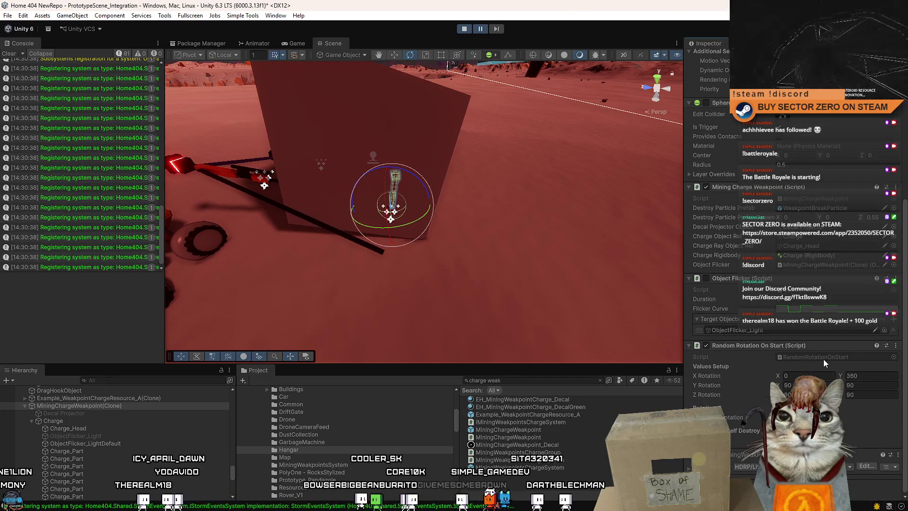
{"action": "double_click", "coordinate": [824, 359]}
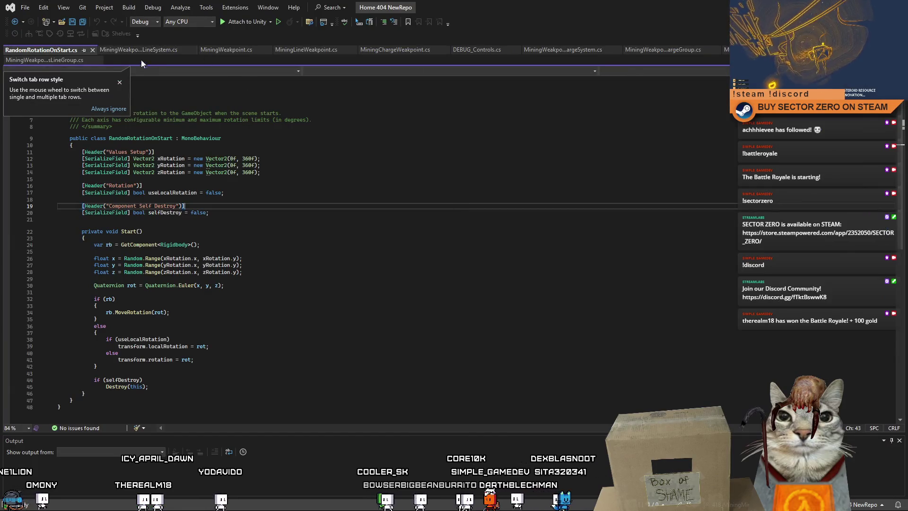
{"action": "left_click", "coordinate": [397, 226]}
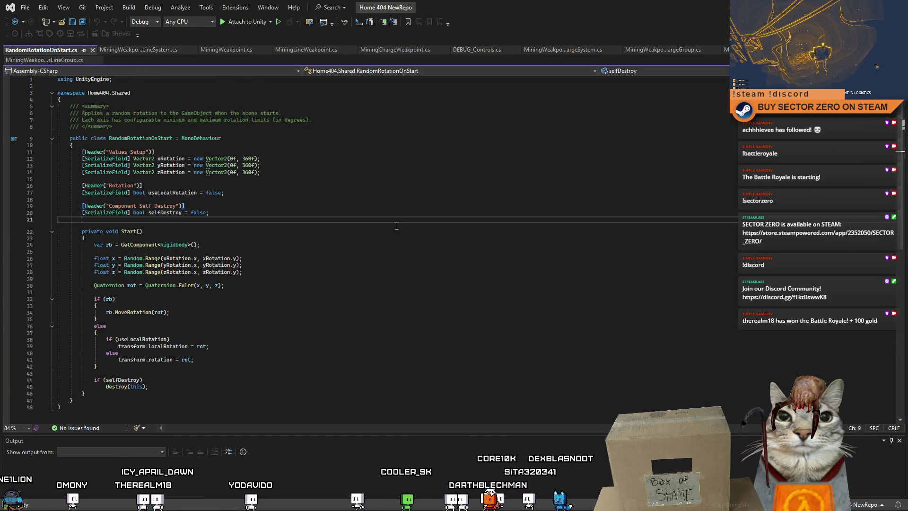
{"action": "left_click", "coordinate": [301, 172]}
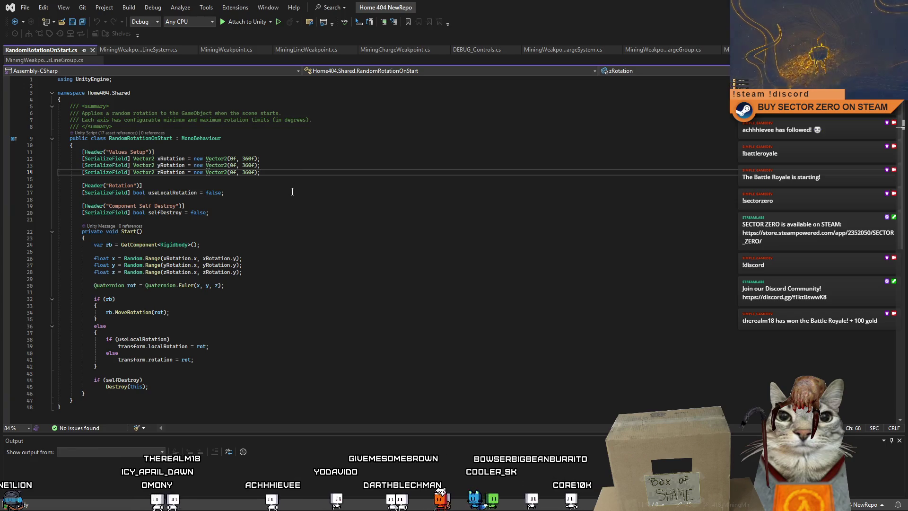
{"action": "left_click", "coordinate": [273, 192]}
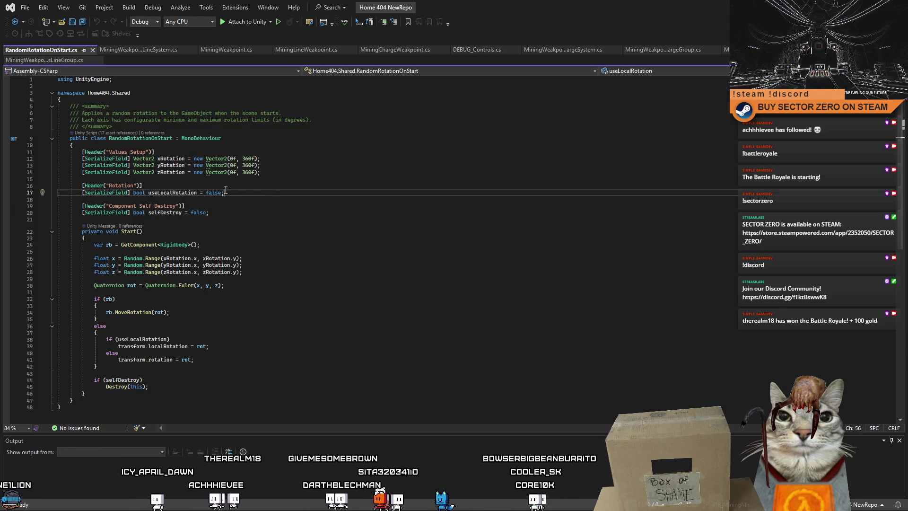
{"action": "left_click", "coordinate": [360, 216]}
{"action": "left_click", "coordinate": [335, 193]}
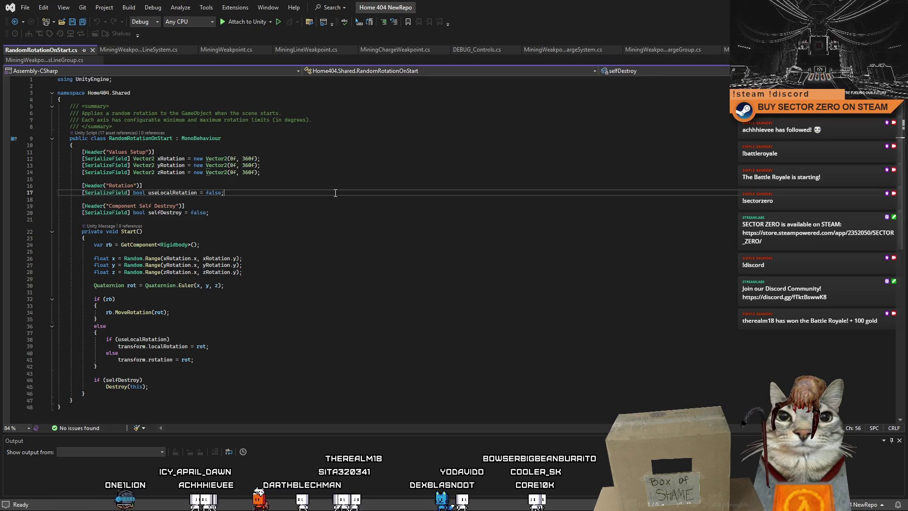
{"action": "key", "text": "Left"}
{"action": "key", "text": "Left"}
{"action": "key", "text": "Left"}
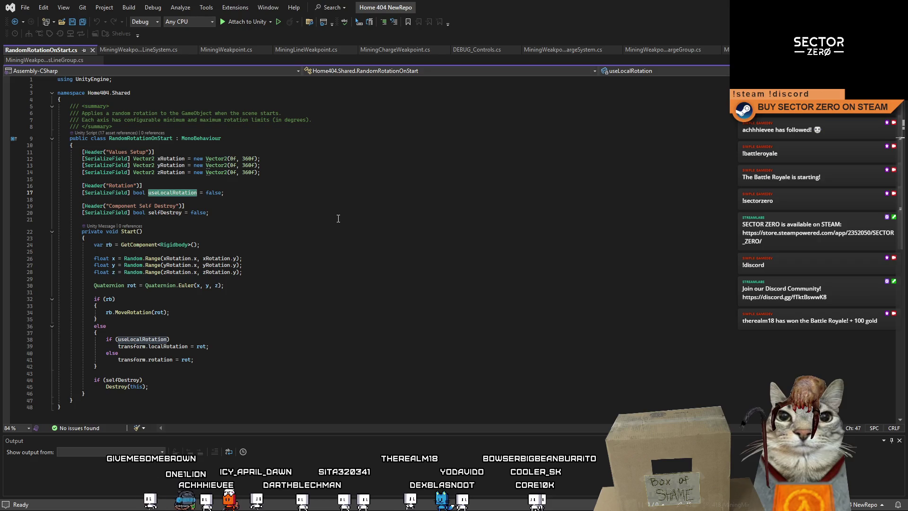
{"action": "left_click", "coordinate": [338, 218]}
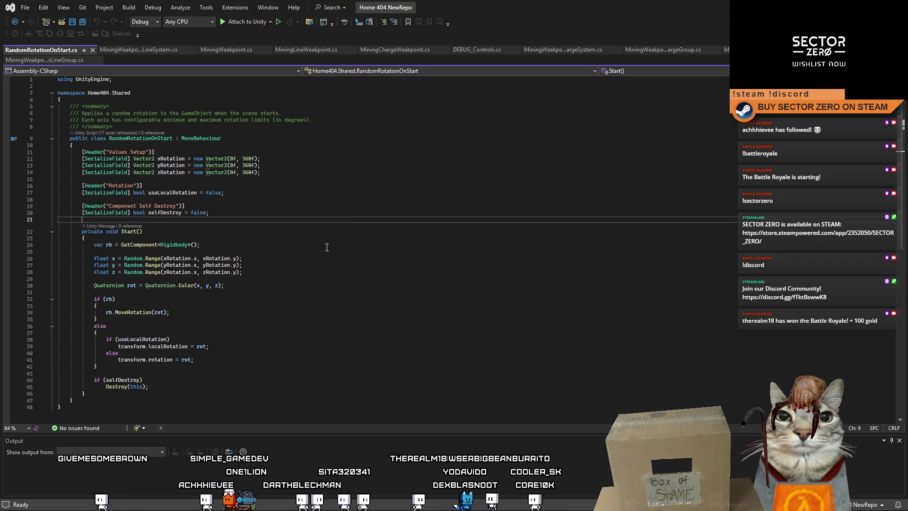
{"action": "left_click", "coordinate": [172, 258]}
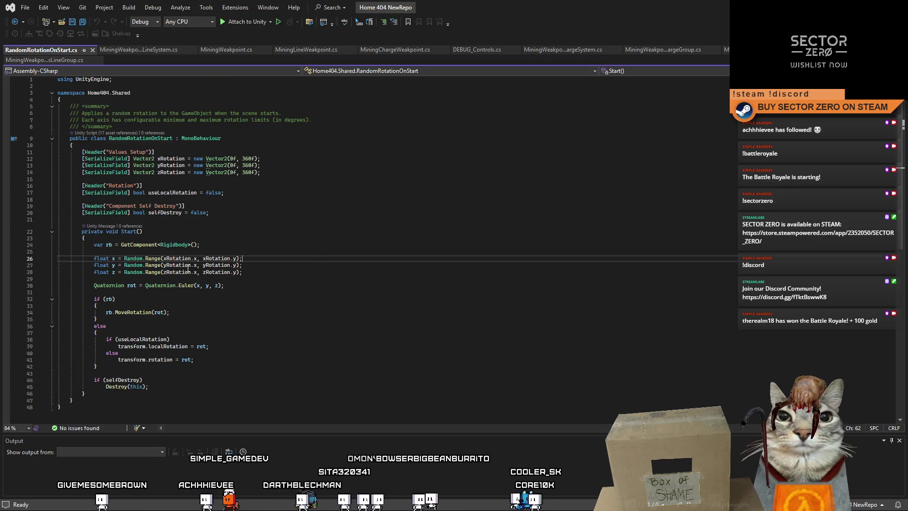
{"action": "double_click", "coordinate": [177, 160]}
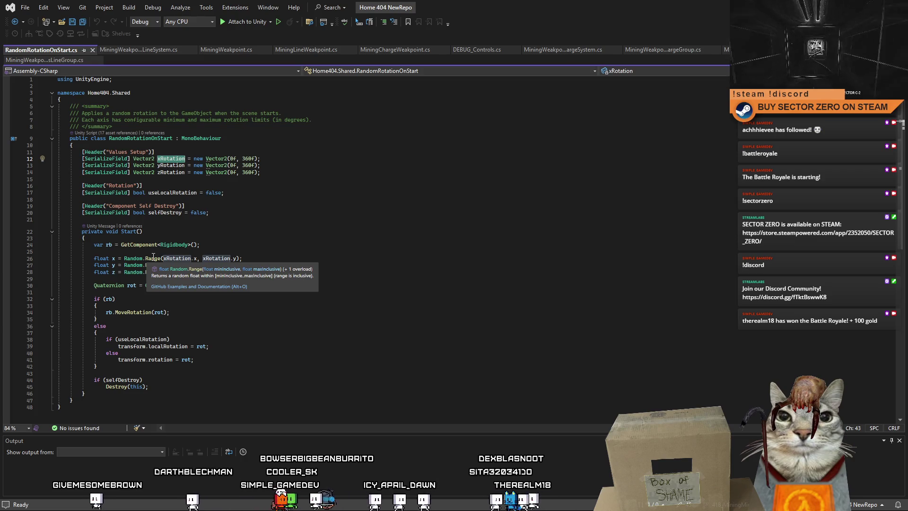
{"action": "left_click", "coordinate": [343, 230]}
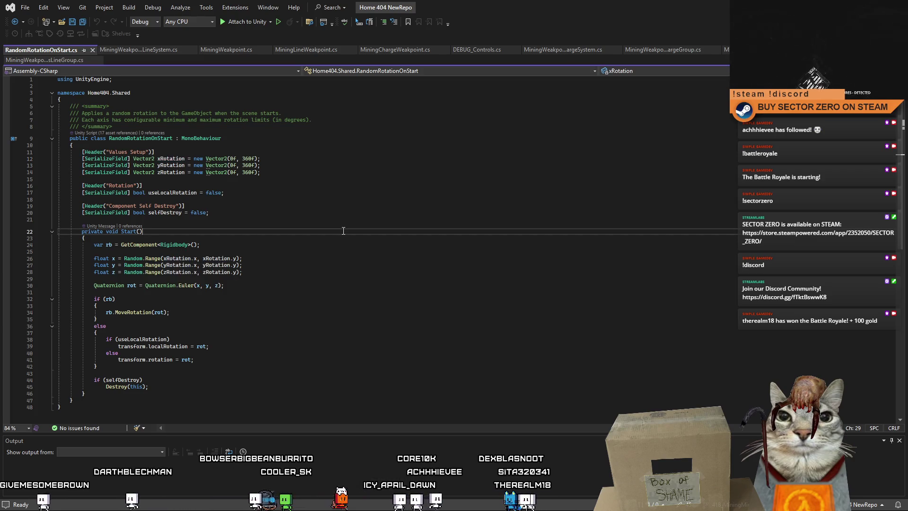
{"action": "left_click", "coordinate": [274, 259]}
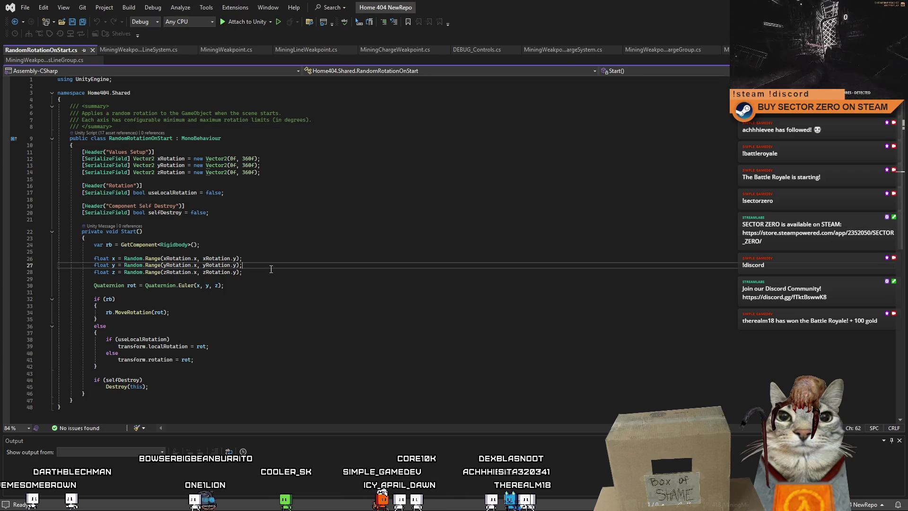
{"action": "left_click", "coordinate": [265, 273]}
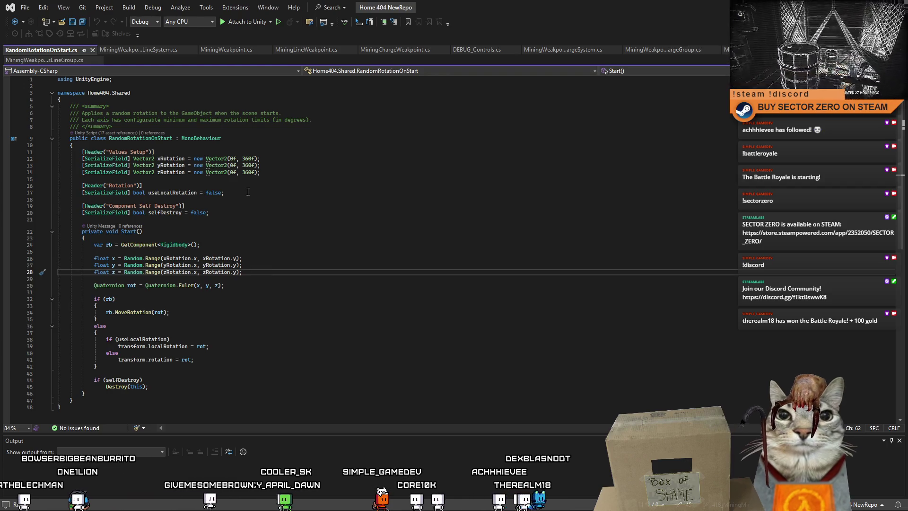
{"action": "left_click", "coordinate": [249, 211]}
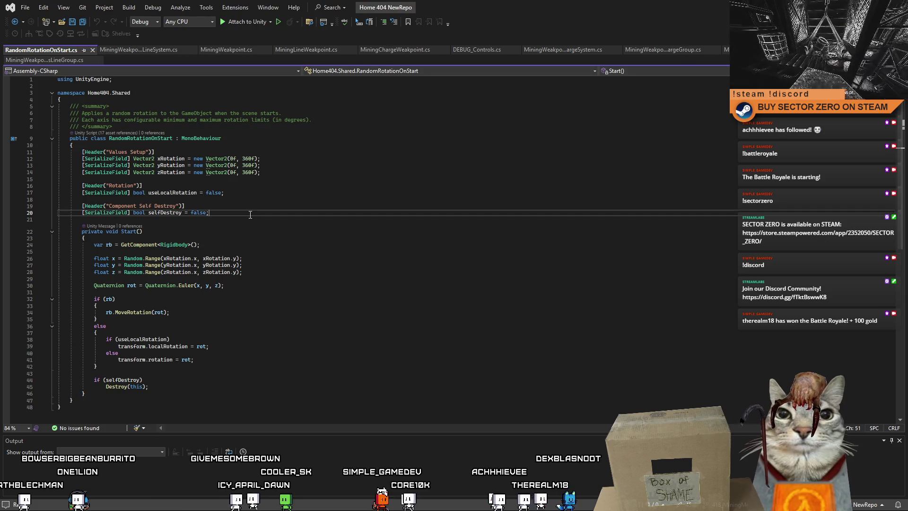
{"action": "left_click_drag", "start_coordinate": [82, 194], "coordinate": [257, 193]}
{"action": "key", "text": "ctrl+c"}
{"action": "left_click", "coordinate": [267, 193]}
- Paste a copy of the useLocalRotation declaration below it and rename it useRandomX
{"action": "key", "text": "Return"}
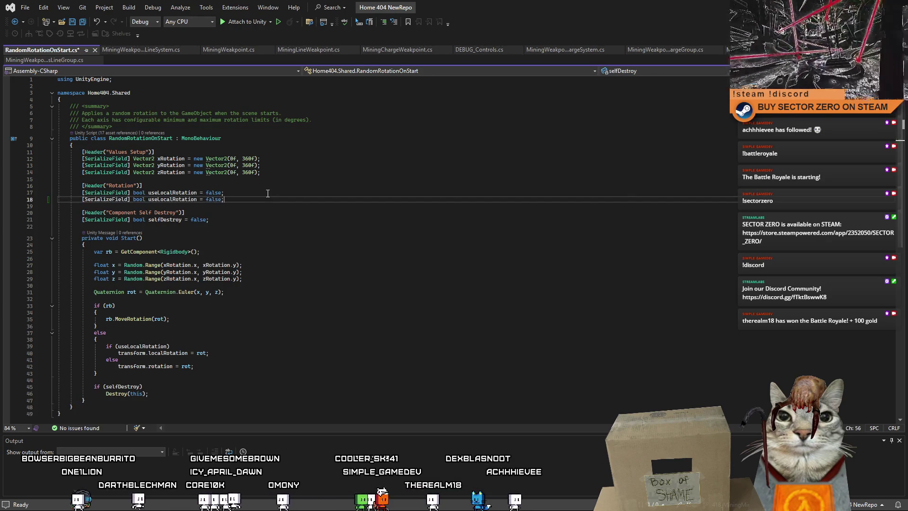
{"action": "key", "text": "ctrl+v"}
{"action": "type", "text": "useRandom"}
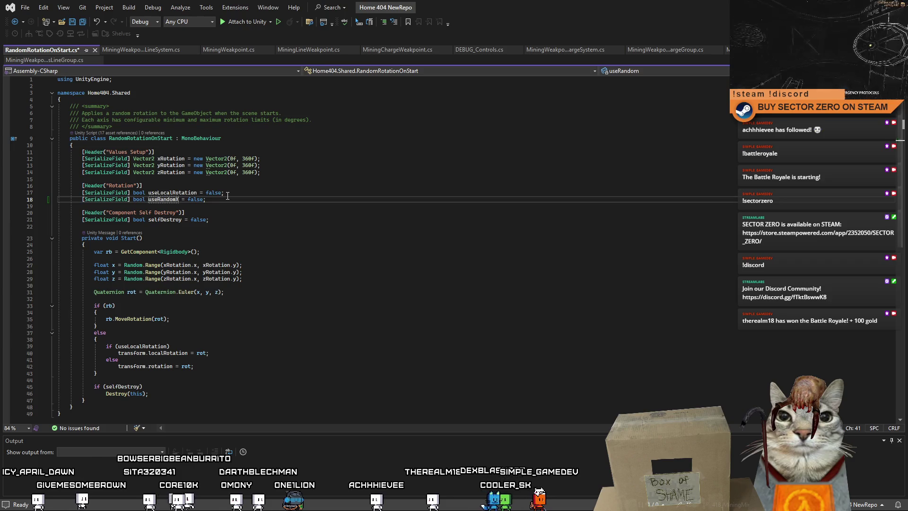
{"action": "left_click_drag", "start_coordinate": [206, 199], "coordinate": [18, 198]}
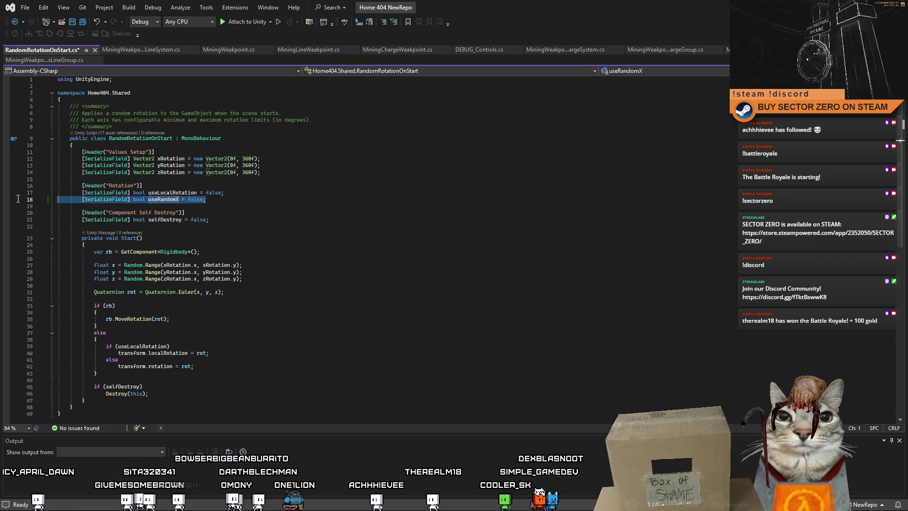
{"action": "left_click", "coordinate": [218, 200]}
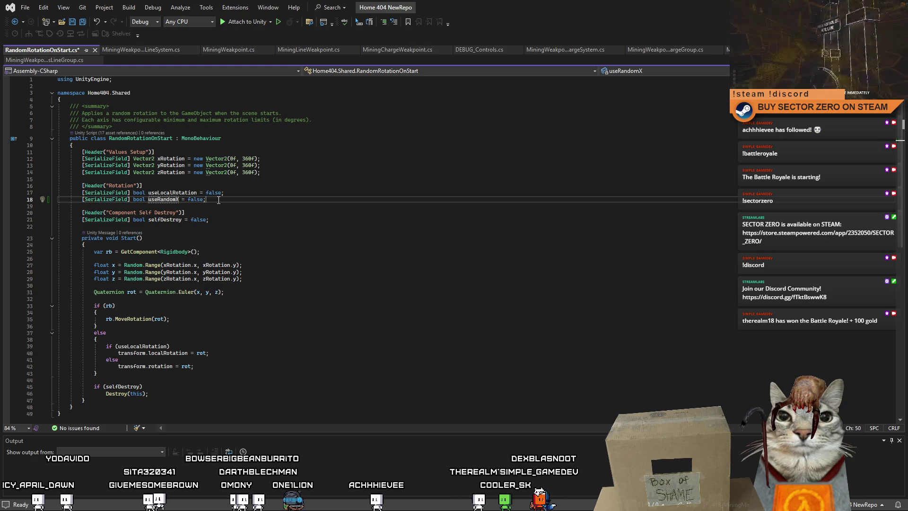
{"action": "double_click", "coordinate": [170, 200]}
{"action": "type", "text": "use"}
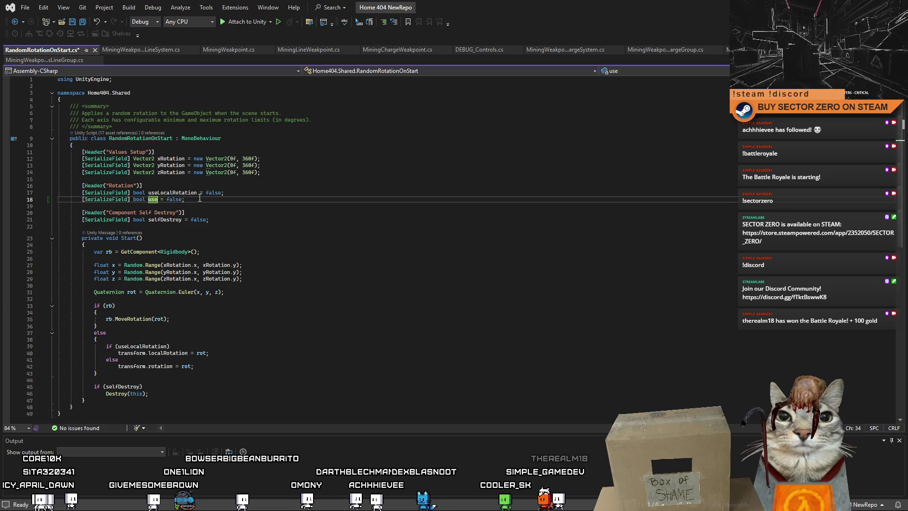
{"action": "type", "text": "G"}
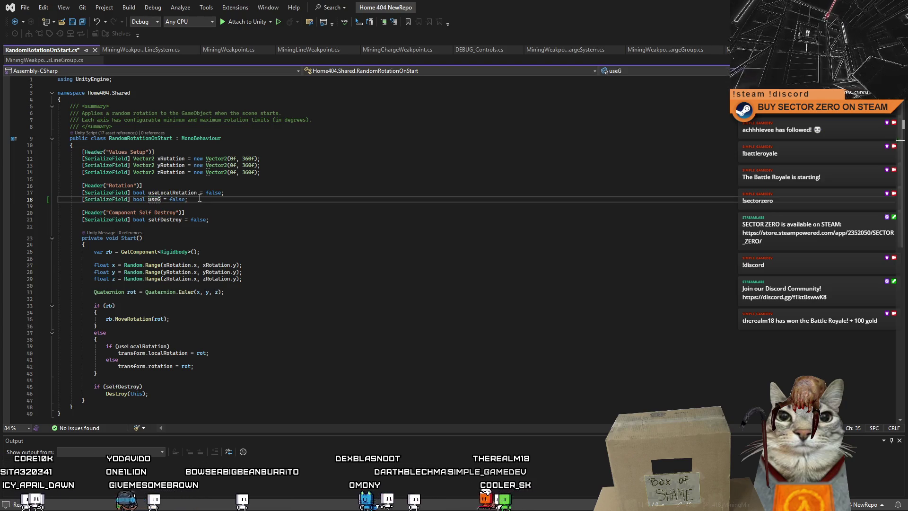
{"action": "key", "text": "ctrl+z"}
{"action": "type", "text": "RandomX"}
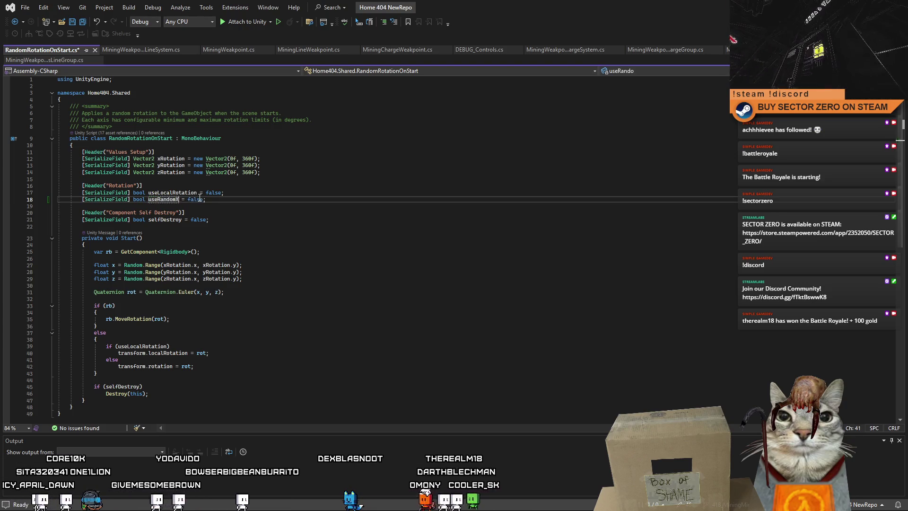
{"action": "left_click_drag", "start_coordinate": [205, 199], "coordinate": [57, 199]}
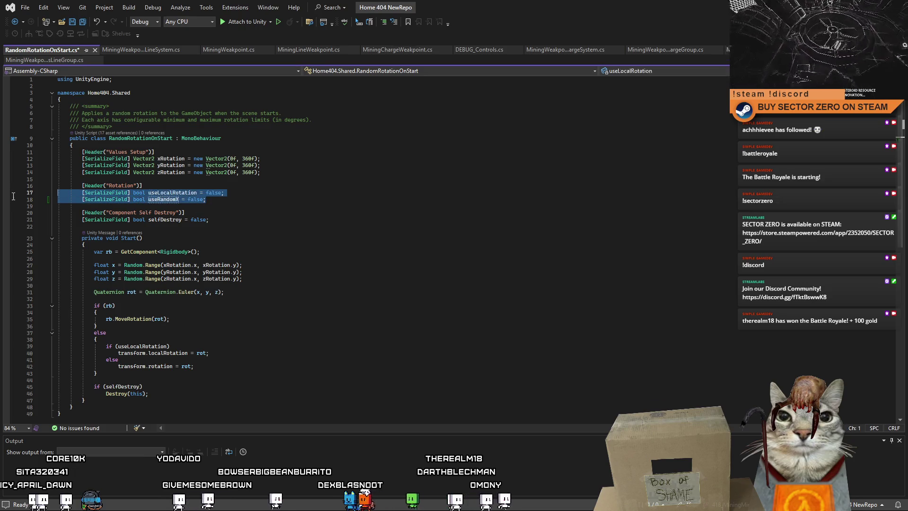
{"action": "left_click", "coordinate": [238, 199]}
- Duplicate the useRandomX line twice and rename the copies useRandomY and useRandomZ
{"action": "key", "text": "ctrl+d"}
{"action": "key", "text": "ctrl+d"}
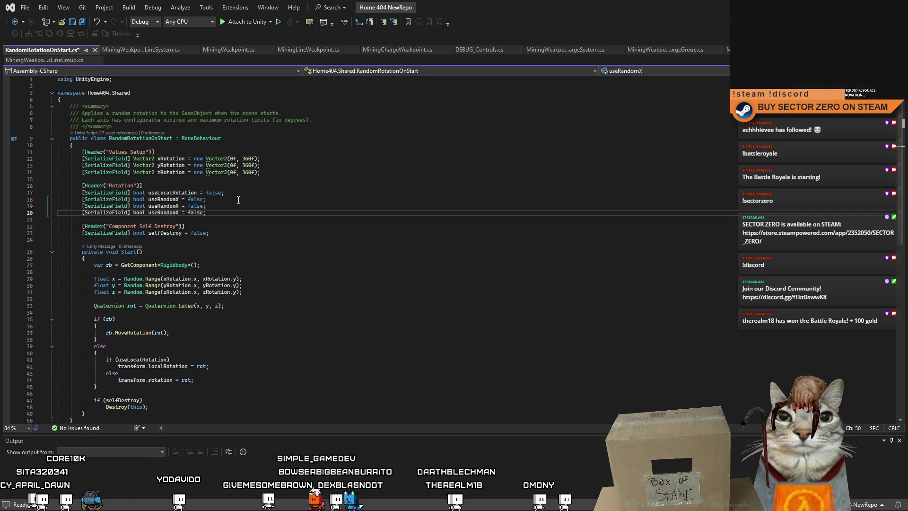
{"action": "key", "text": "Down"}
{"action": "key", "text": "Left"}
{"action": "key", "text": "Left"}
{"action": "key", "text": "Left"}
{"action": "key", "text": "BackSpace"}
{"action": "type", "text": "Y"}
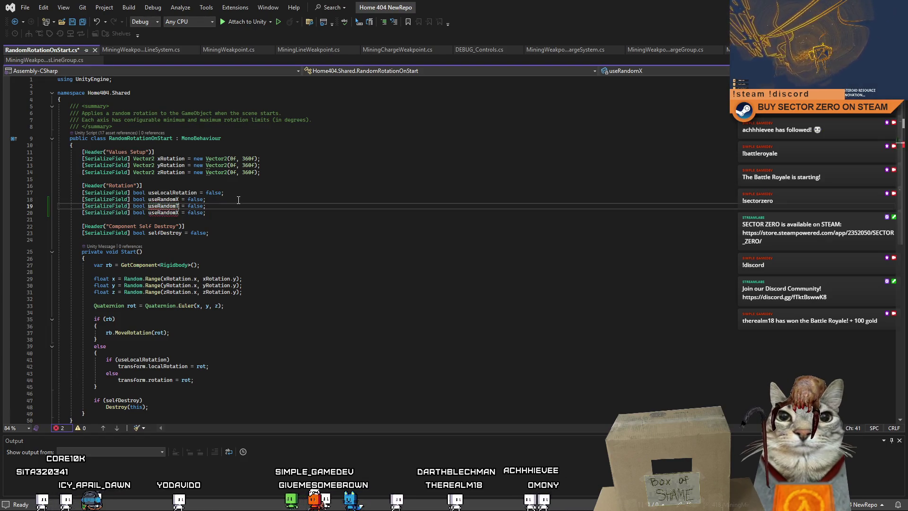
{"action": "key", "text": "Down"}
{"action": "key", "text": "BackSpace"}
{"action": "type", "text": "Z"}
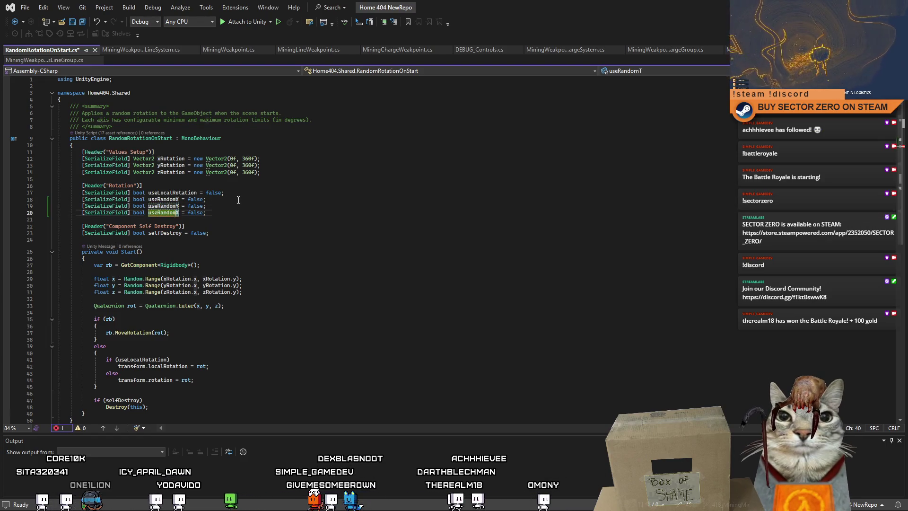
{"action": "left_click", "coordinate": [287, 259]}
{"action": "scroll", "coordinate": [288, 259], "scroll_direction": "down", "scroll_amount": 2}
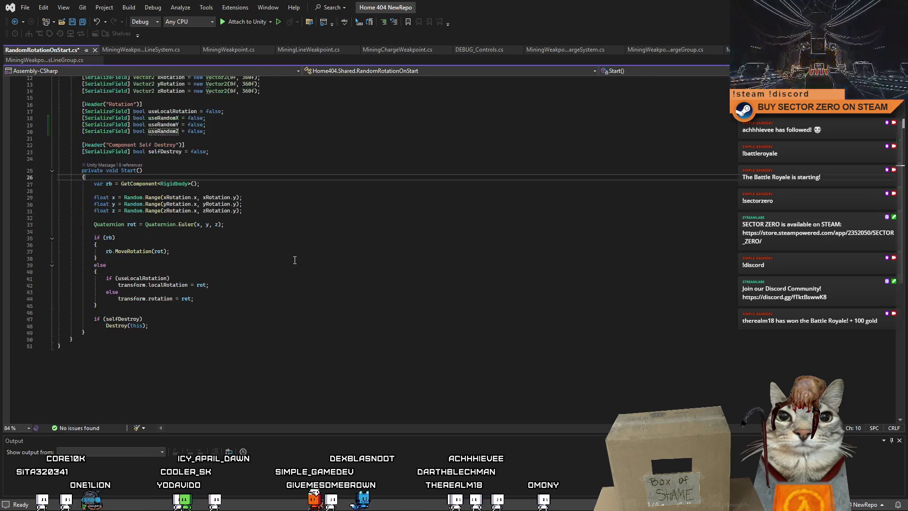
{"action": "scroll", "coordinate": [287, 259], "scroll_direction": "up", "scroll_amount": 3}
{"action": "left_click", "coordinate": [255, 265]}
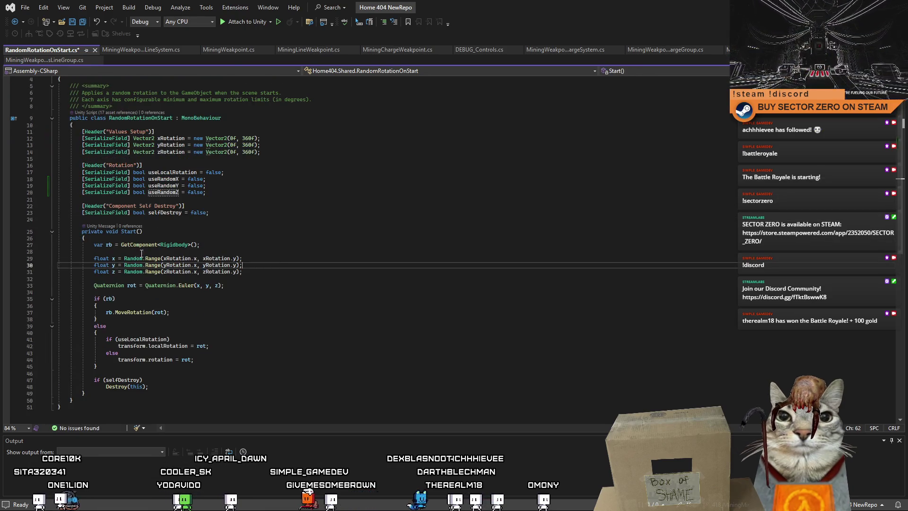
- Attempt a useRandomX conditional on line 29, then revert x to plain Random.Range(xRotation.x, xRotation.y)
{"action": "left_click", "coordinate": [225, 238]}
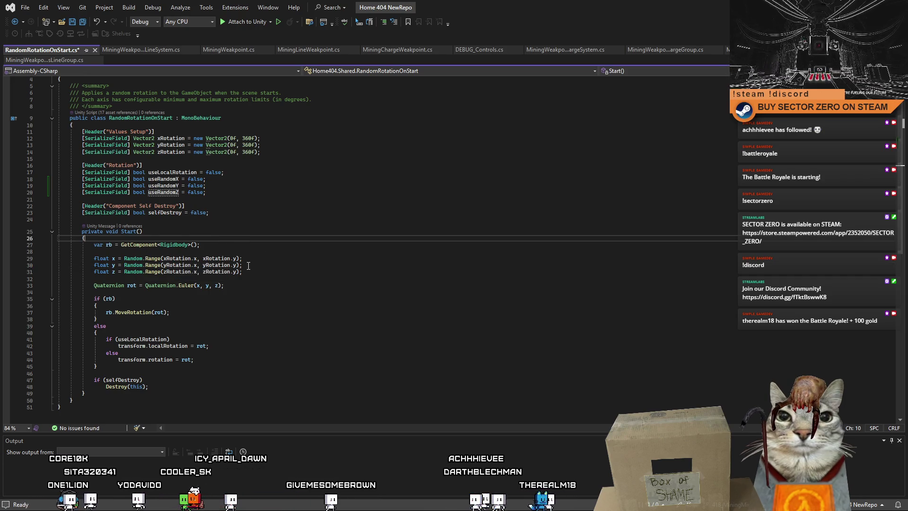
{"action": "left_click", "coordinate": [136, 258]}
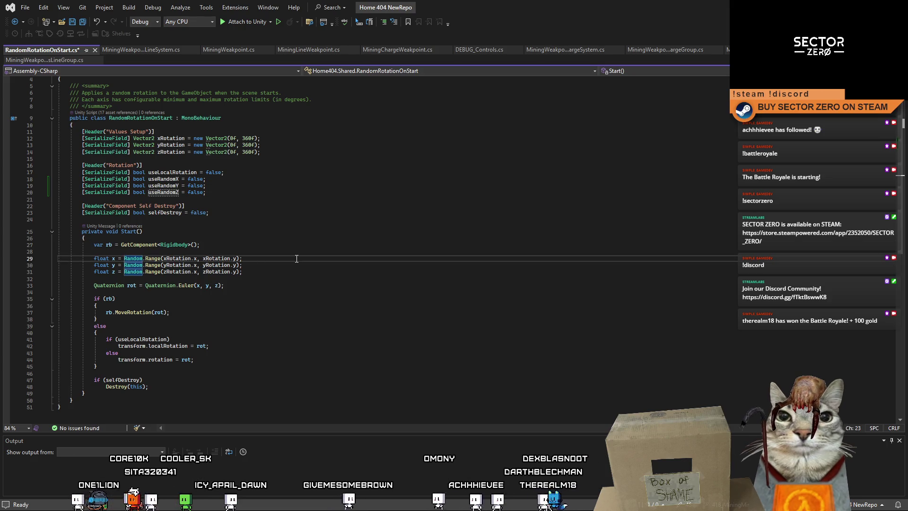
{"action": "type", "text": "(f(useRandomX"}
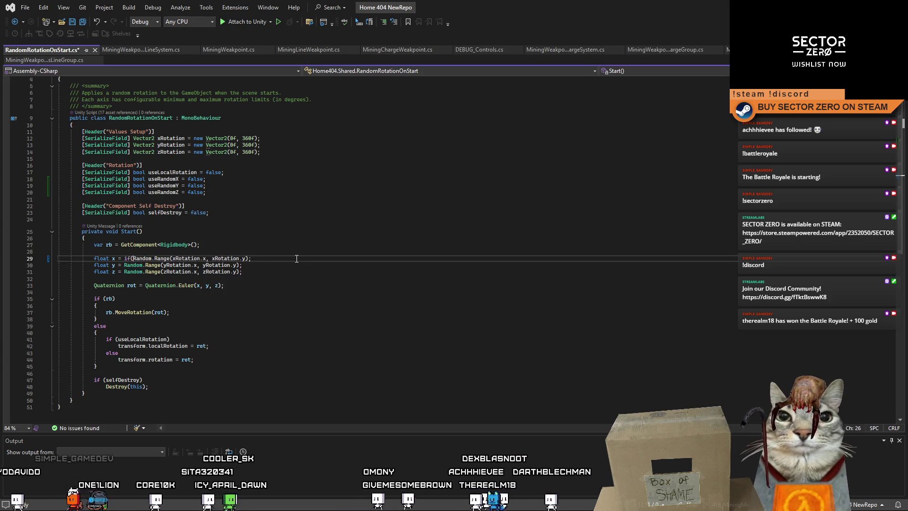
{"action": "type", "text": ")"}
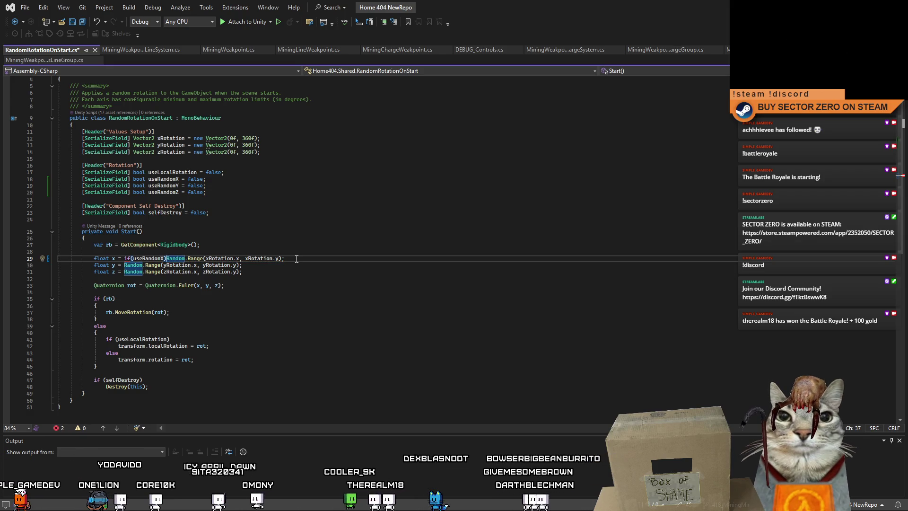
{"action": "type", "text": " ?"}
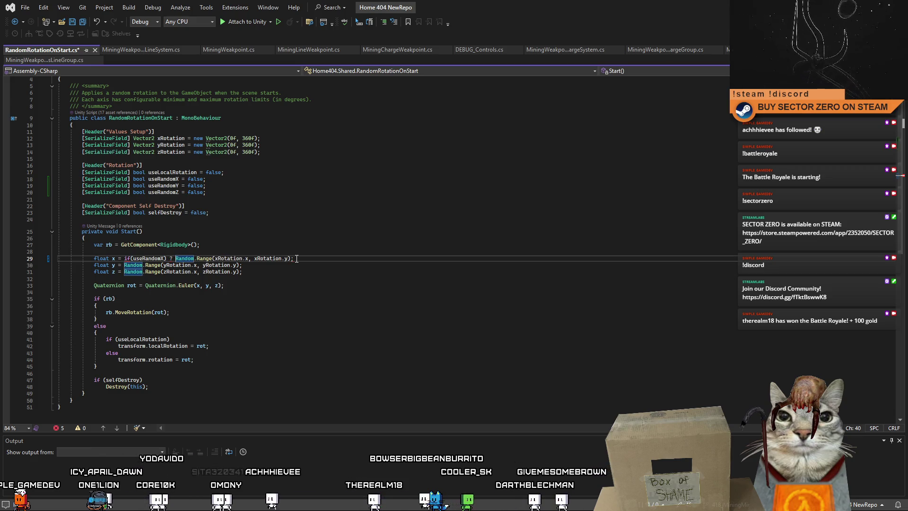
{"action": "left_click", "coordinate": [296, 258]}
{"action": "key", "text": "BackSpace"}
{"action": "type", "text": ":"}
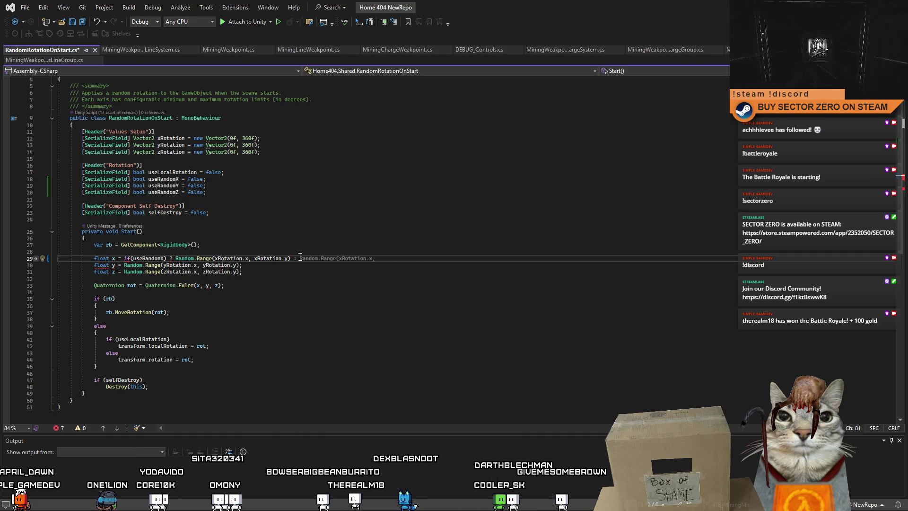
{"action": "left_click", "coordinate": [127, 258]}
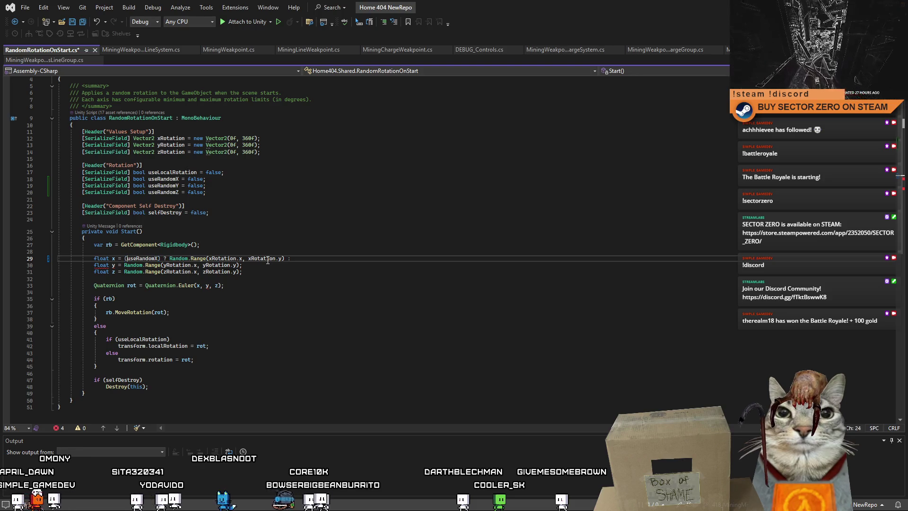
{"action": "left_click", "coordinate": [316, 259]}
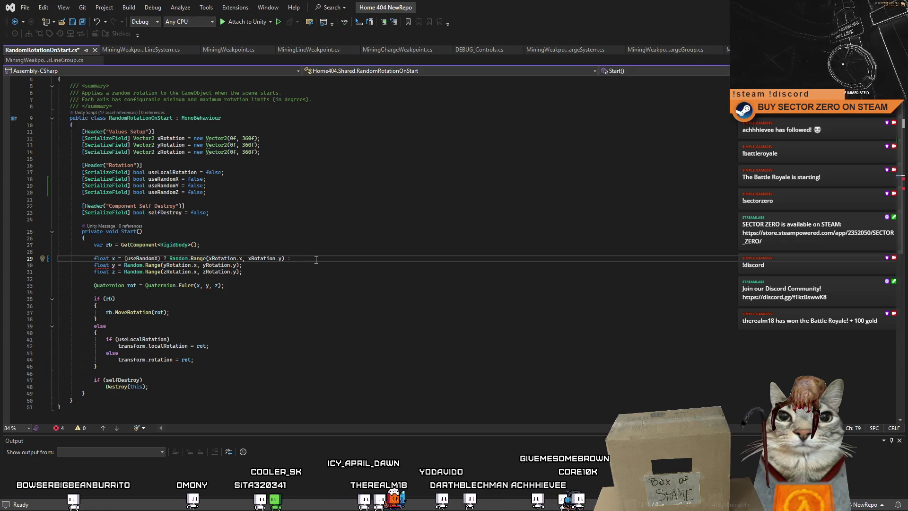
{"action": "type", "text": "if"}
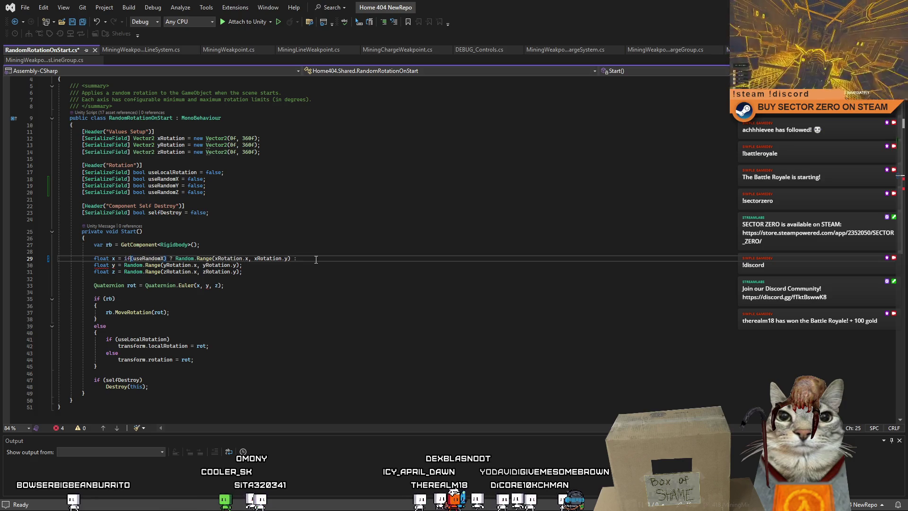
{"action": "type", "text": ";"}
{"action": "key", "text": "ctrl+BackSpace"}
{"action": "key", "text": "ctrl+BackSpace"}
{"action": "key", "text": "ctrl+BackSpace"}
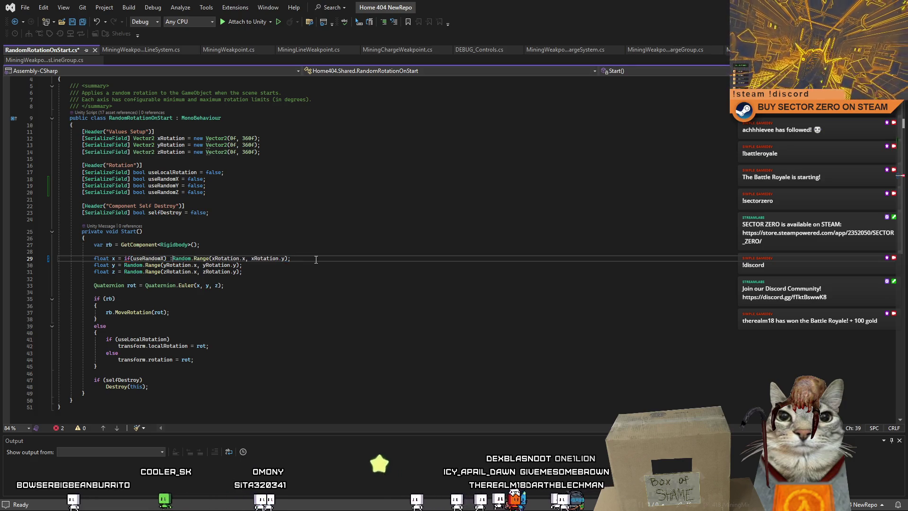
{"action": "key", "text": "Down"}
{"action": "key", "text": "Down"}
{"action": "key", "text": "Down"}
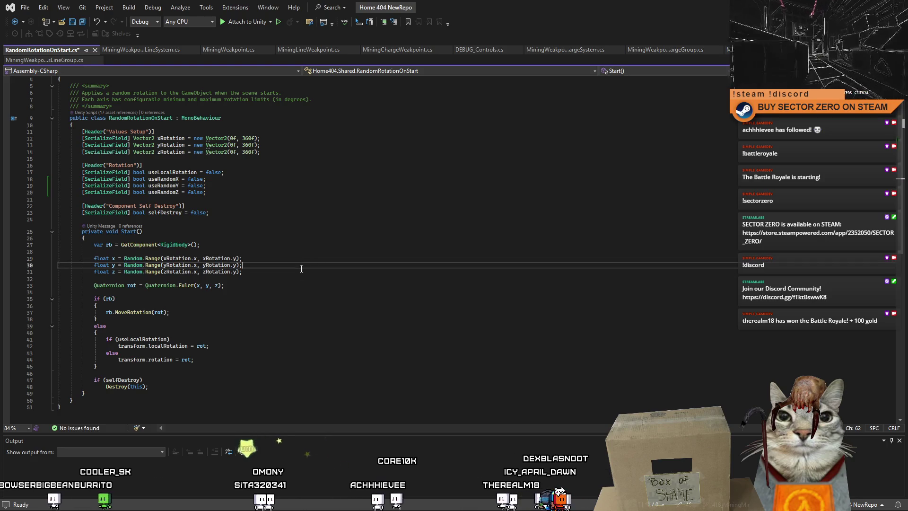
{"action": "key", "text": "Up"}
{"action": "key", "text": "Up"}
{"action": "key", "text": "Up"}
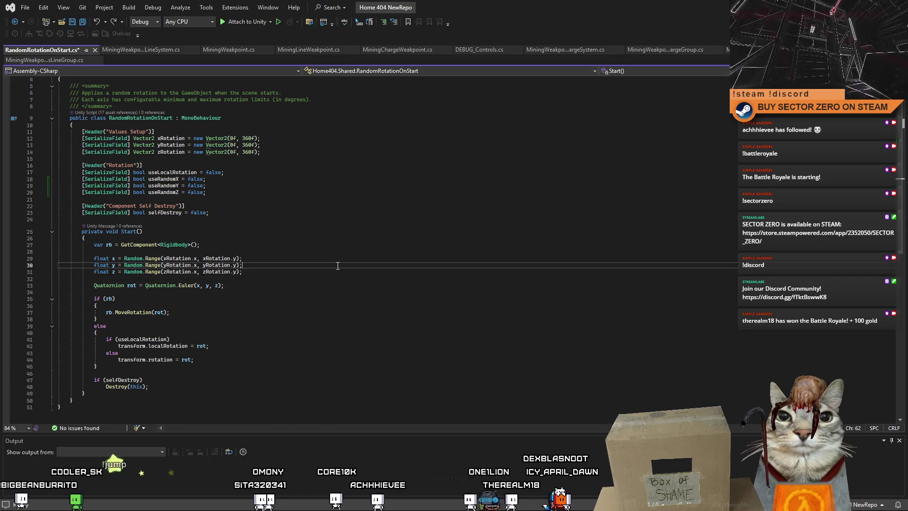
{"action": "left_click", "coordinate": [321, 258]}
{"action": "key", "text": "ctrl+a"}
{"action": "left_click", "coordinate": [326, 284]}
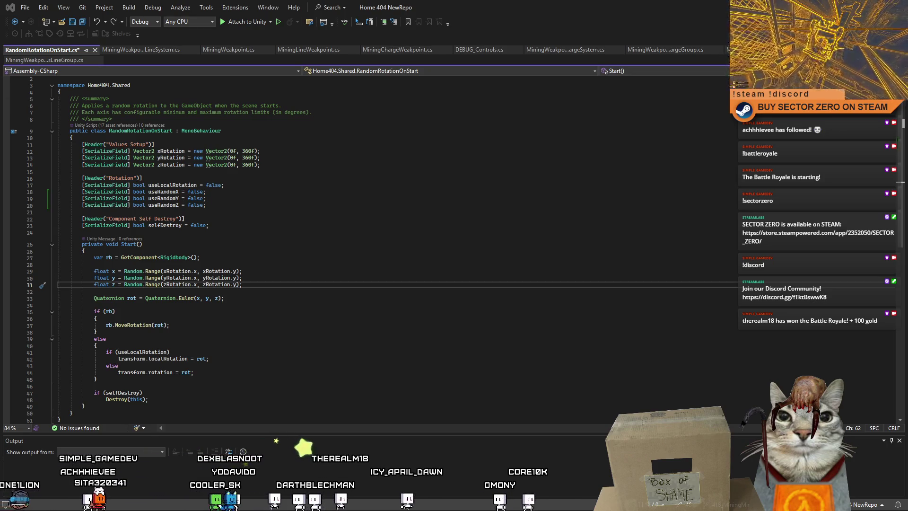
- Replace the entire script with the per-axis code using currentEuler and useRandomX/Y/Z ternaries
{"action": "left_click", "coordinate": [341, 278]}
{"action": "key", "text": "ctrl+a"}
{"action": "key", "text": "ctrl+v"}
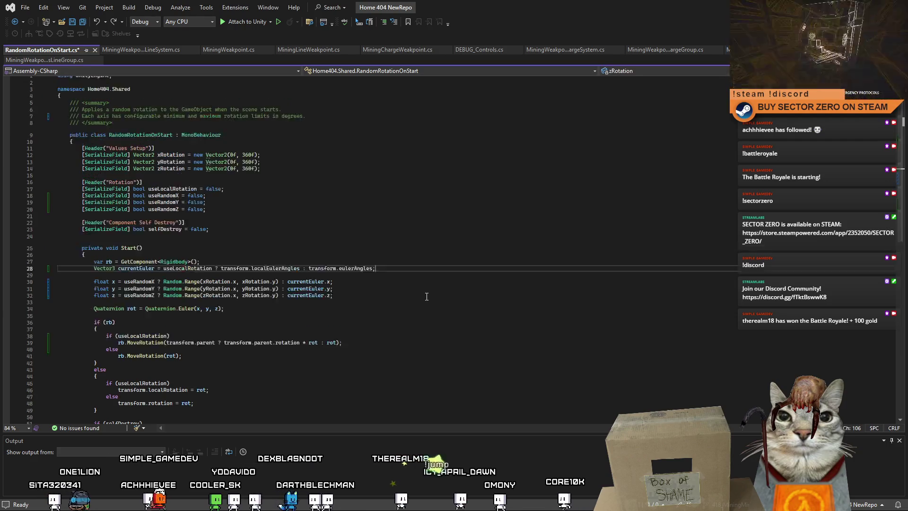
{"action": "scroll", "coordinate": [410, 293], "scroll_direction": "down", "scroll_amount": 2}
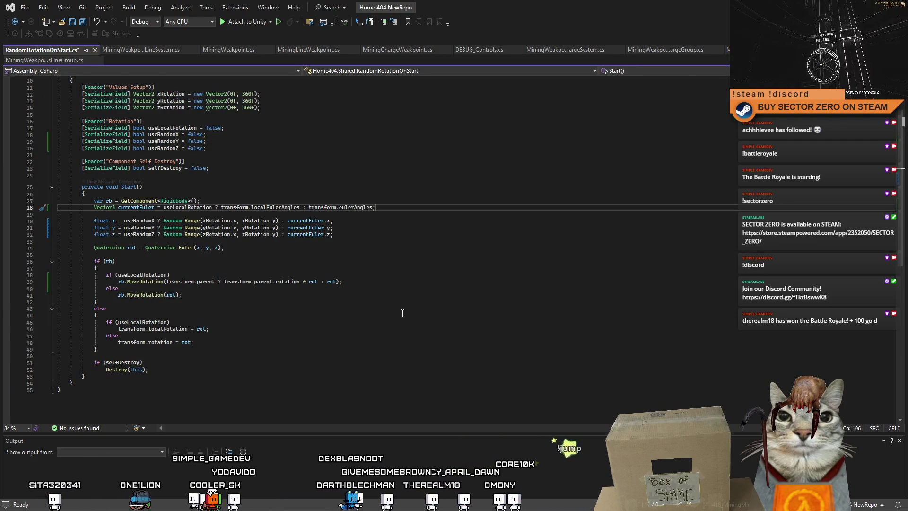
- Review the new rigidbody and useLocalRotation rotation-assignment lines in the pasted code
{"action": "left_click", "coordinate": [391, 323]}
{"action": "key", "text": "Up"}
{"action": "key", "text": "Up"}
{"action": "key", "text": "Up"}
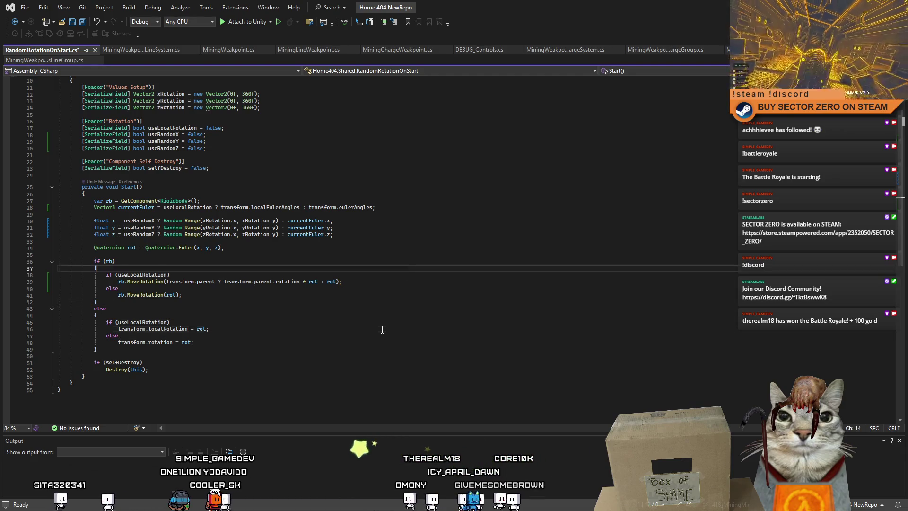
{"action": "key", "text": "Up"}
{"action": "left_click", "coordinate": [353, 323]}
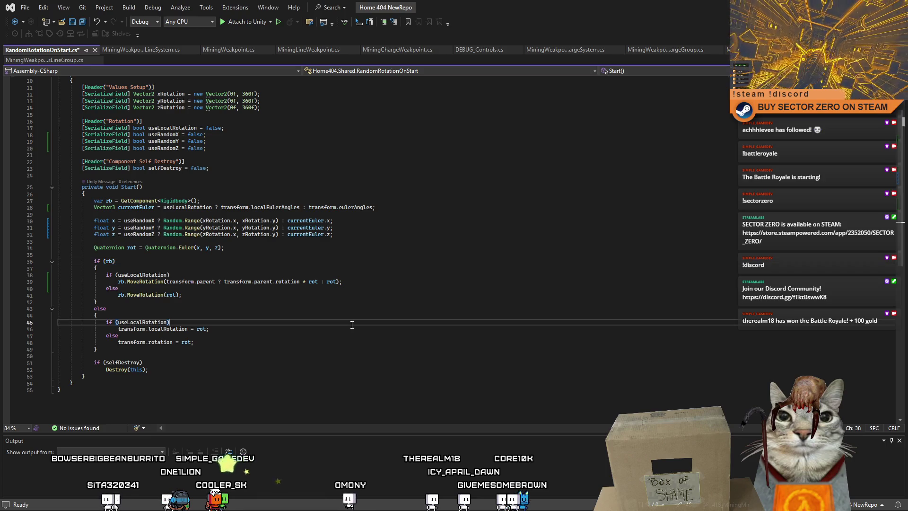
{"action": "scroll", "coordinate": [348, 325], "scroll_direction": "up", "scroll_amount": 1}
{"action": "scroll", "coordinate": [348, 325], "scroll_direction": "up", "scroll_amount": 1}
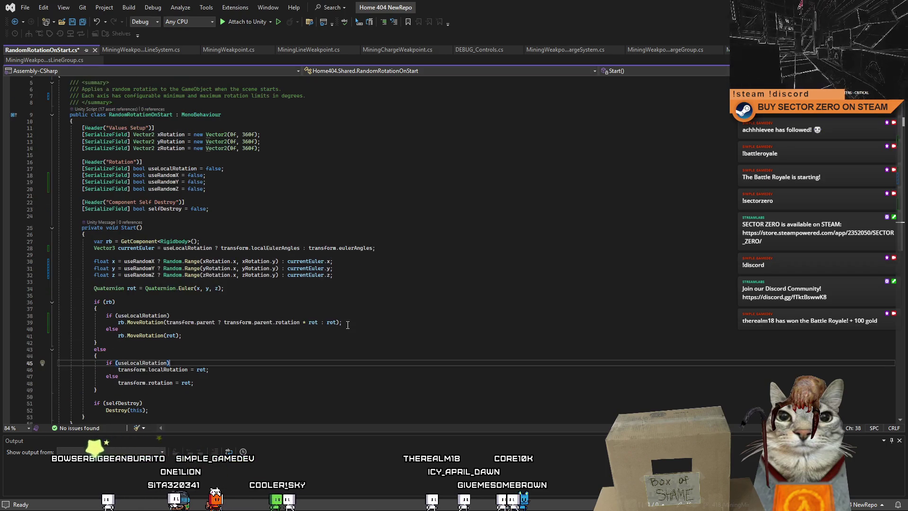
{"action": "left_click", "coordinate": [314, 303]}
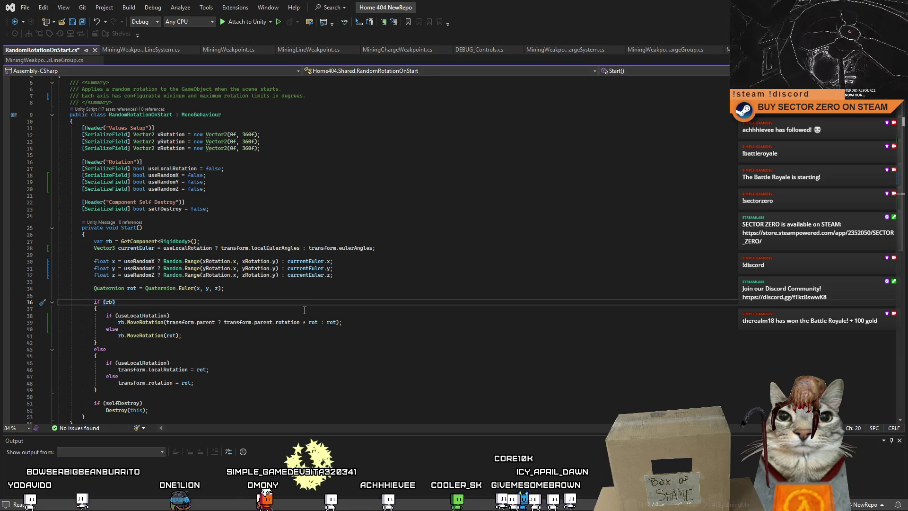
{"action": "left_click", "coordinate": [282, 322]}
{"action": "scroll", "coordinate": [331, 326], "scroll_direction": "up", "scroll_amount": 1}
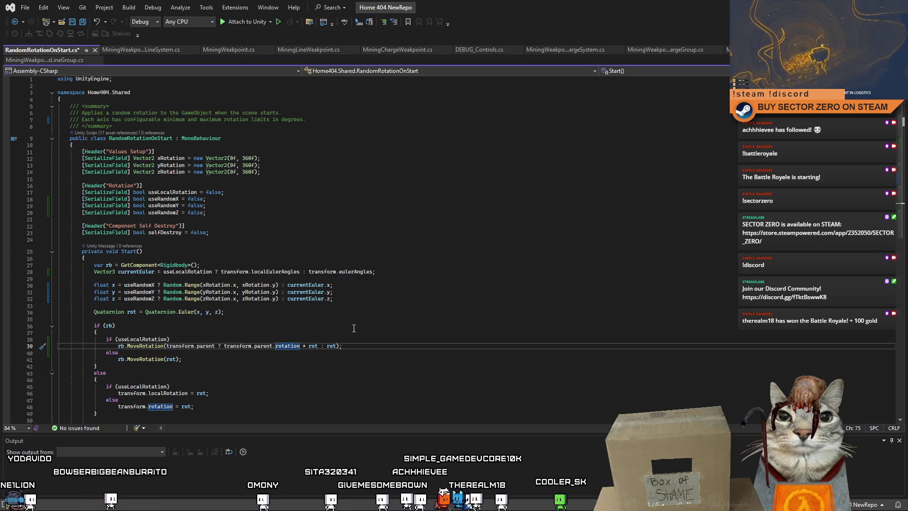
{"action": "left_click", "coordinate": [353, 326]}
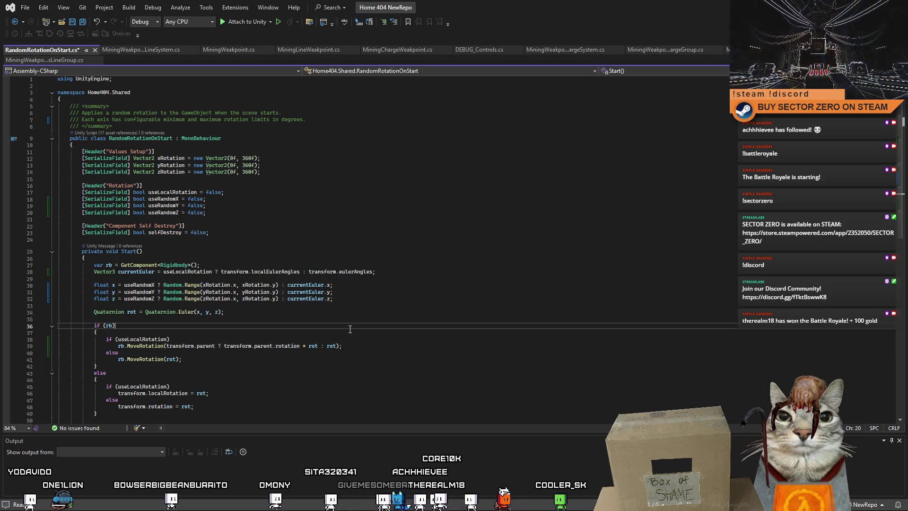
{"action": "scroll", "coordinate": [359, 322], "scroll_direction": "down", "scroll_amount": 4}
{"action": "left_click", "coordinate": [369, 312]}
- Save RandomRotationOnStart.cs, check the useRandomY field, and switch back to Unity
{"action": "key", "text": "ctrl+s"}
{"action": "key", "text": "Down"}
{"action": "key", "text": "Down"}
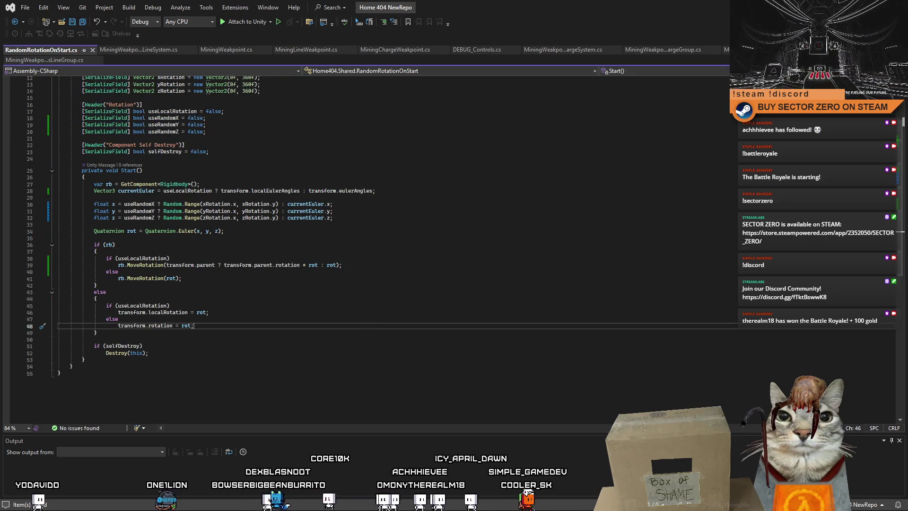
{"action": "scroll", "coordinate": [520, 189], "scroll_direction": "up", "scroll_amount": 3}
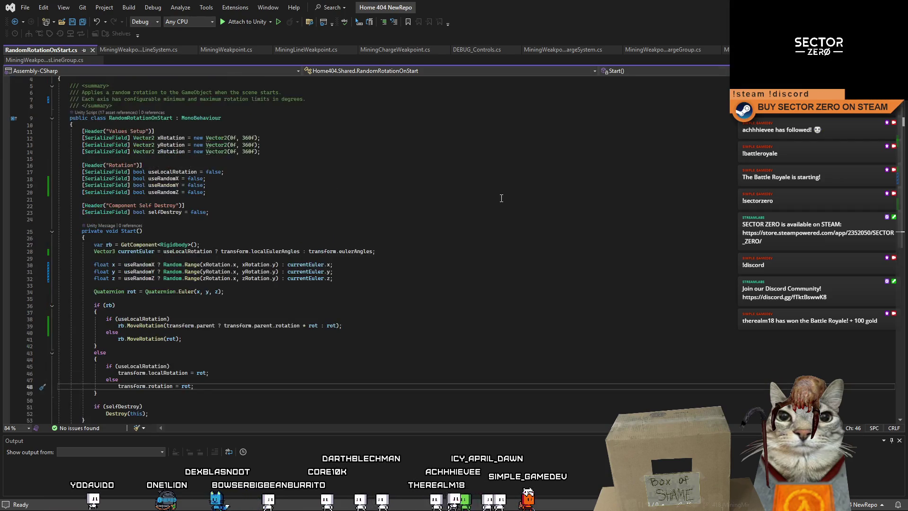
{"action": "left_click", "coordinate": [496, 201]}
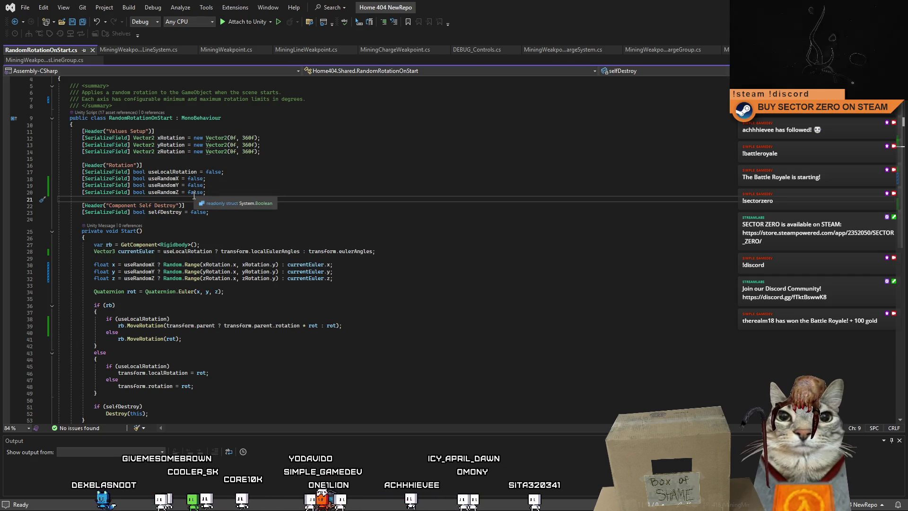
{"action": "left_click", "coordinate": [317, 186]}
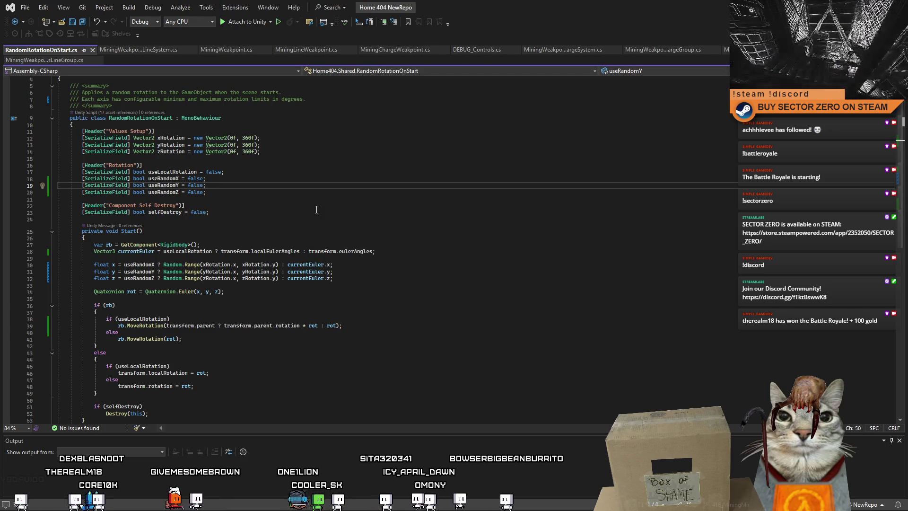
{"action": "key", "text": "Down"}
{"action": "key", "text": "Down"}
{"action": "key", "text": "Down"}
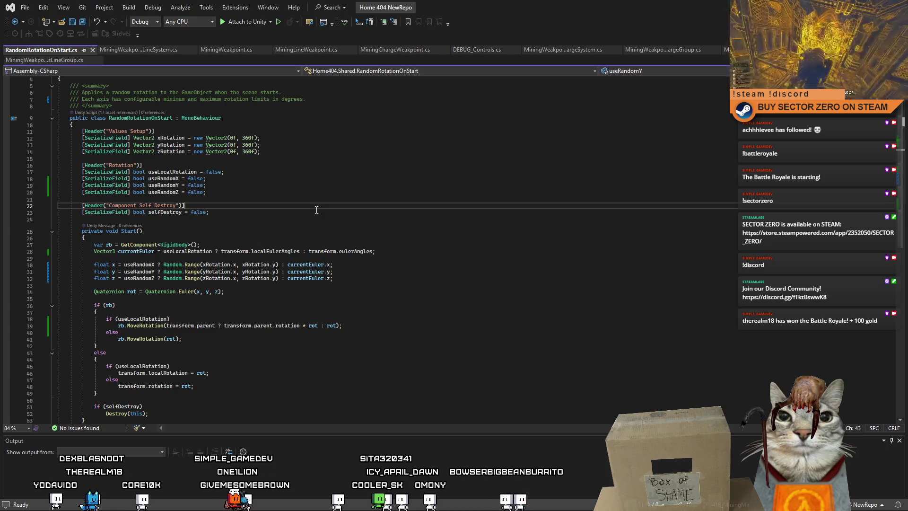
{"action": "key", "text": "alt+Tab"}
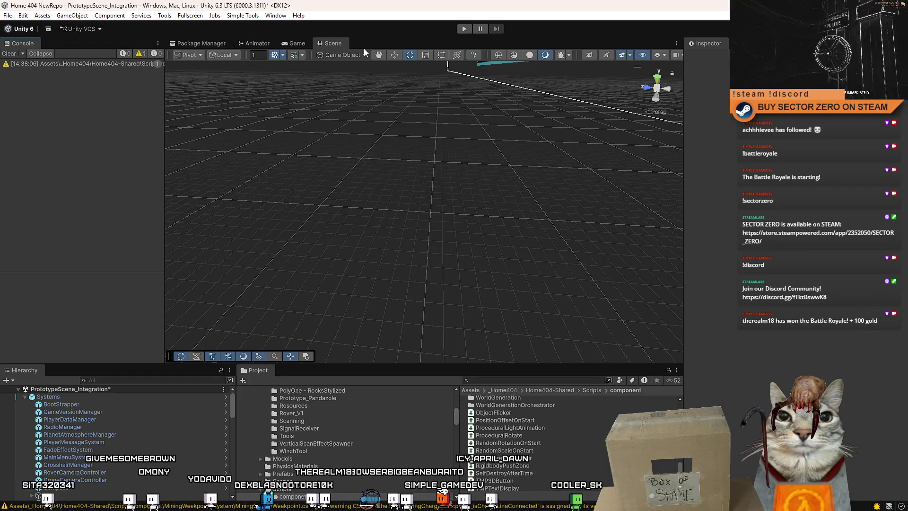
- Enter play mode, start Drift Miners, dismiss the tutorial, switch to Scene view, and clear the old Project search
{"action": "left_click", "coordinate": [463, 29]}
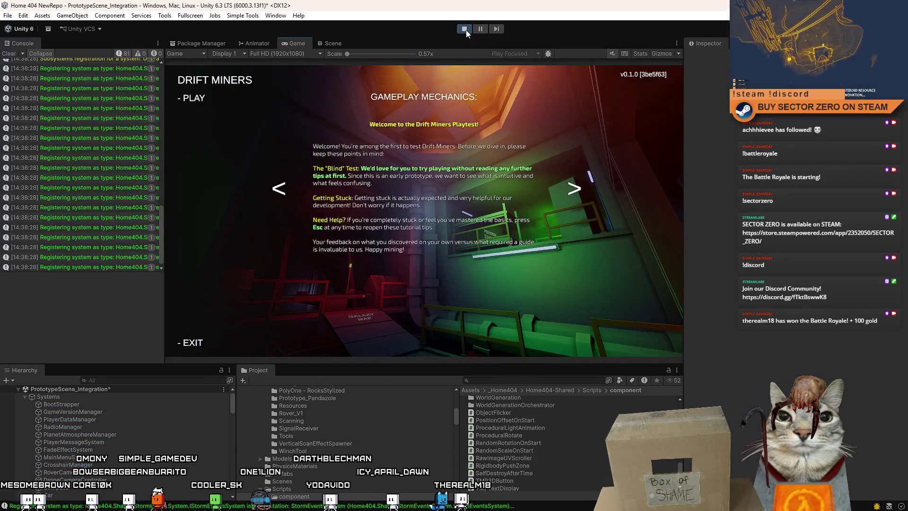
{"action": "left_click", "coordinate": [191, 98]}
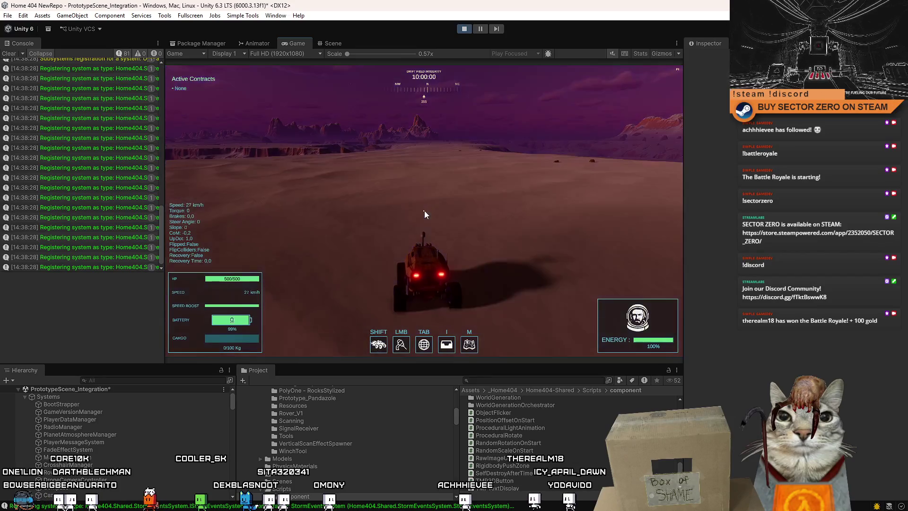
{"action": "key", "text": "Escape"}
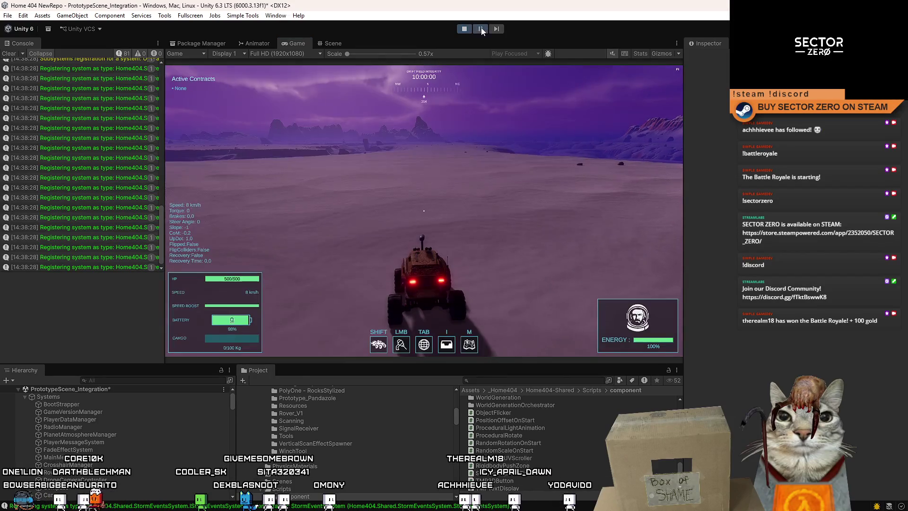
{"action": "left_click", "coordinate": [325, 43]}
{"action": "type", "text": "cube"}
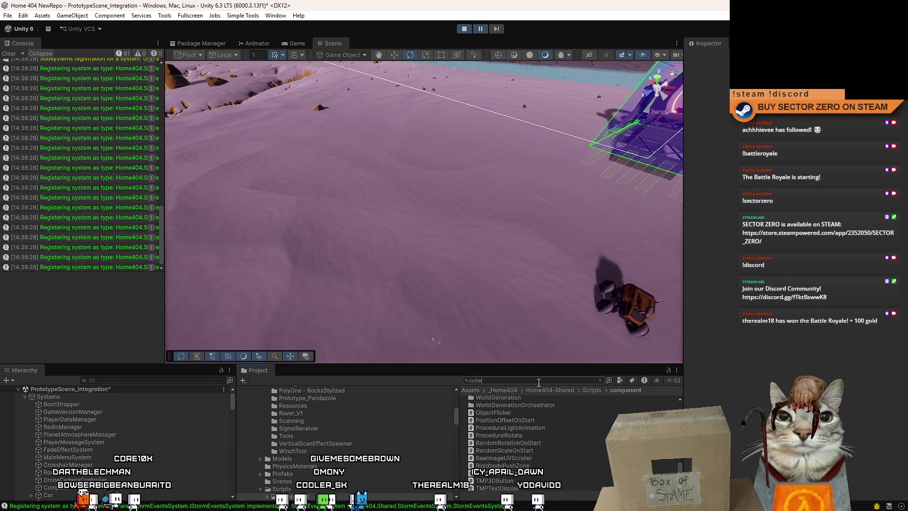
{"action": "double_click", "coordinate": [539, 382]}
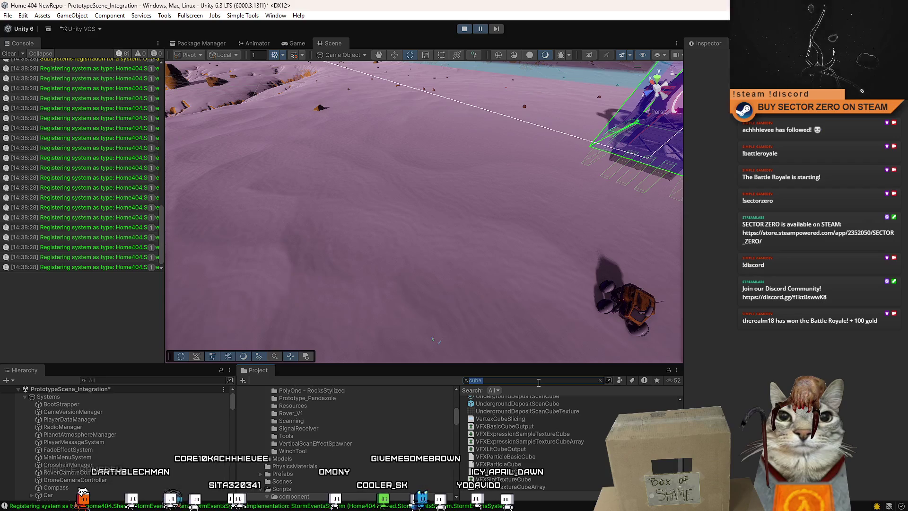
{"action": "key", "text": "BackSpace"}
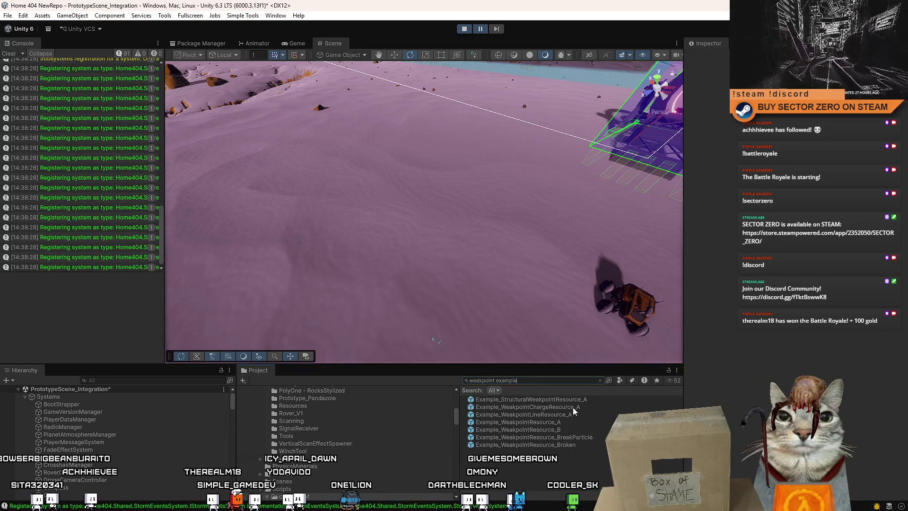
- Drop an Example_WeakpointChargeResource_A cube near the rover, drive to it and hook it with the winch
{"action": "left_click_drag", "start_coordinate": [572, 407], "coordinate": [353, 234]}
{"action": "left_click", "coordinate": [297, 43]}
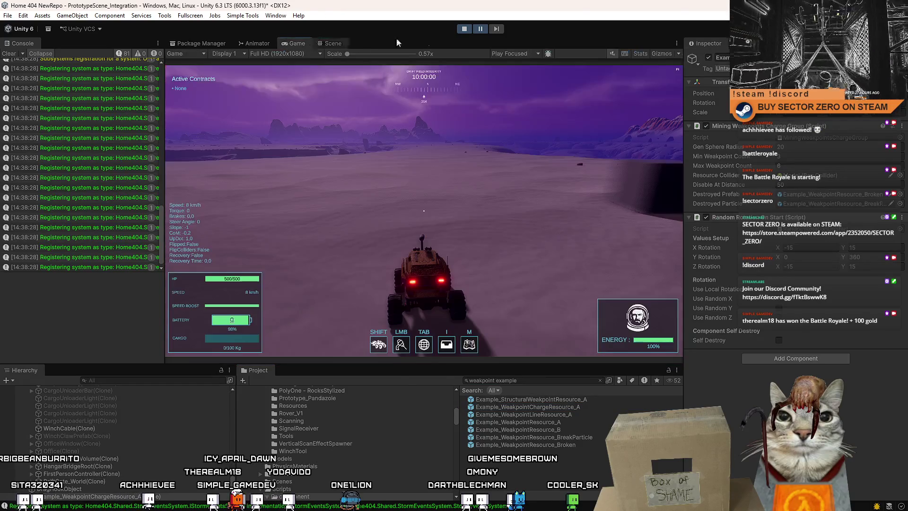
{"action": "key", "text": "w"}
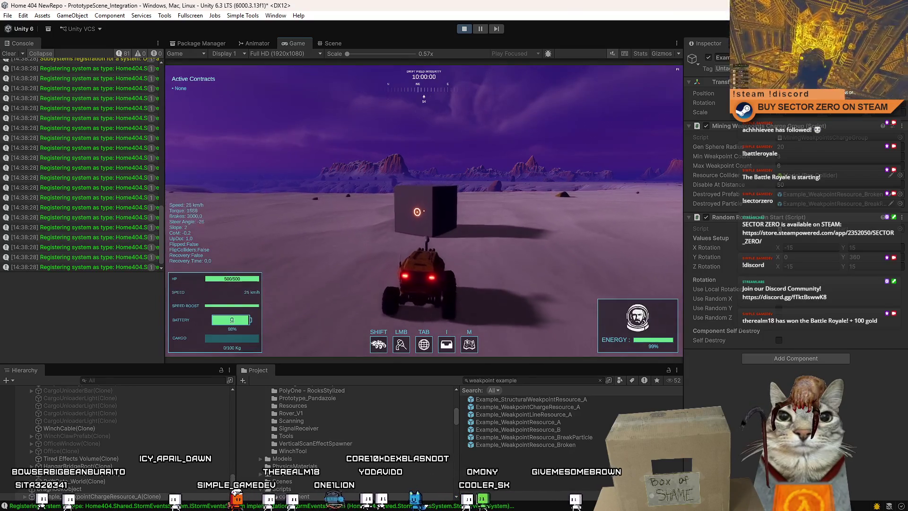
{"action": "left_click", "coordinate": [422, 208]}
{"action": "key", "text": "w"}
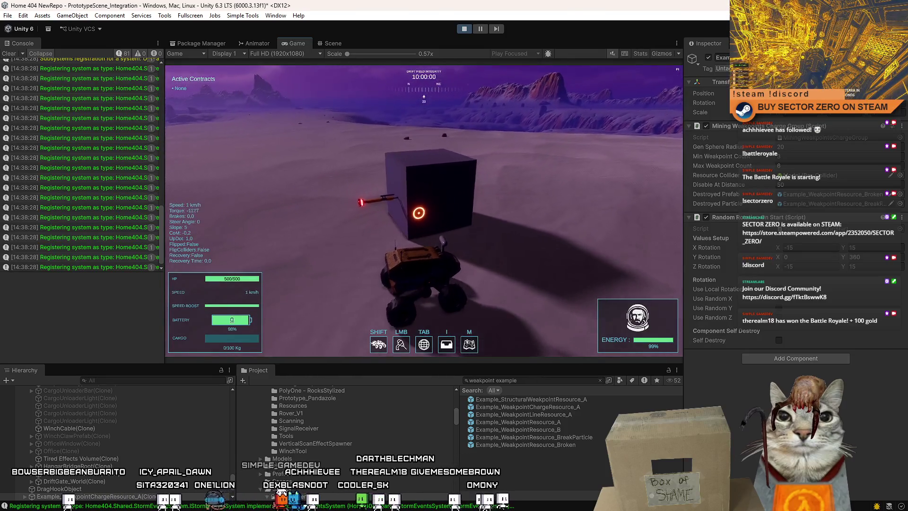
- Dismiss the pause menu and change the Project search to 'weakpoint charge'
{"action": "key", "text": "Escape"}
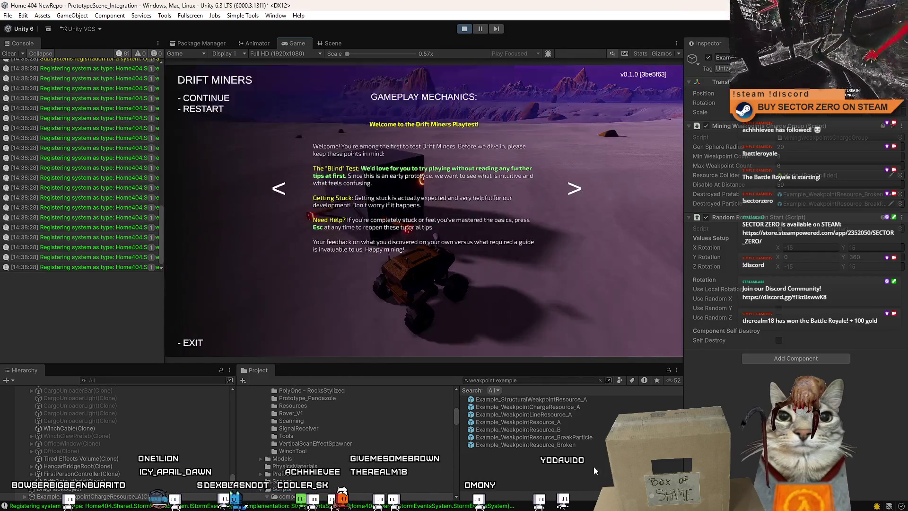
{"action": "key", "text": "Escape"}
{"action": "left_click", "coordinate": [557, 381]}
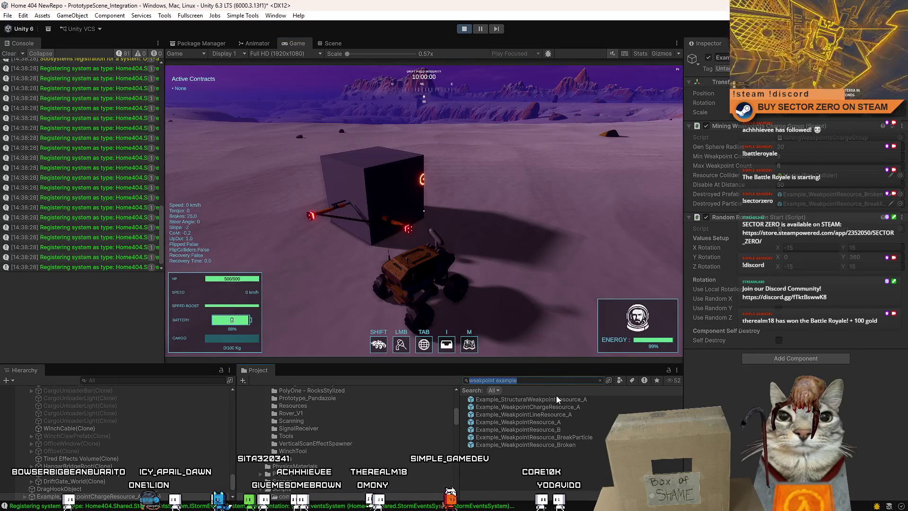
{"action": "type", "text": "weak"}
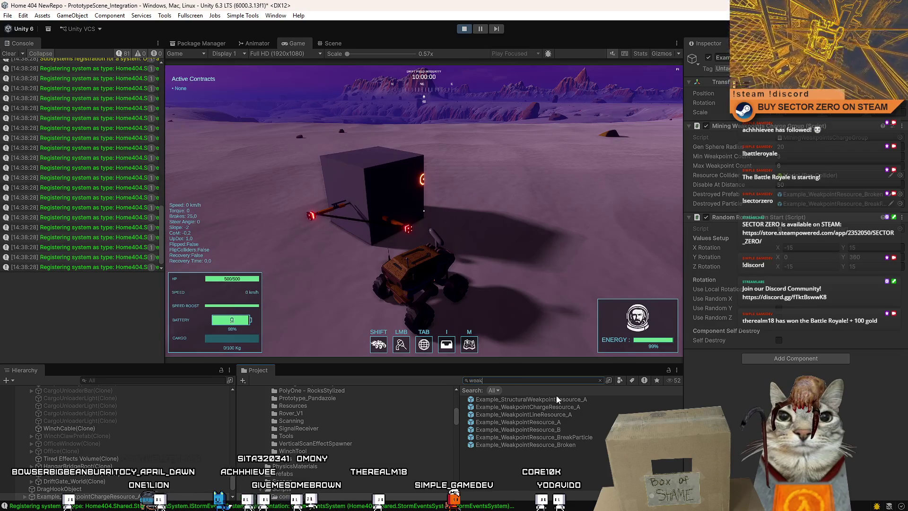
{"action": "type", "text": "point charge"}
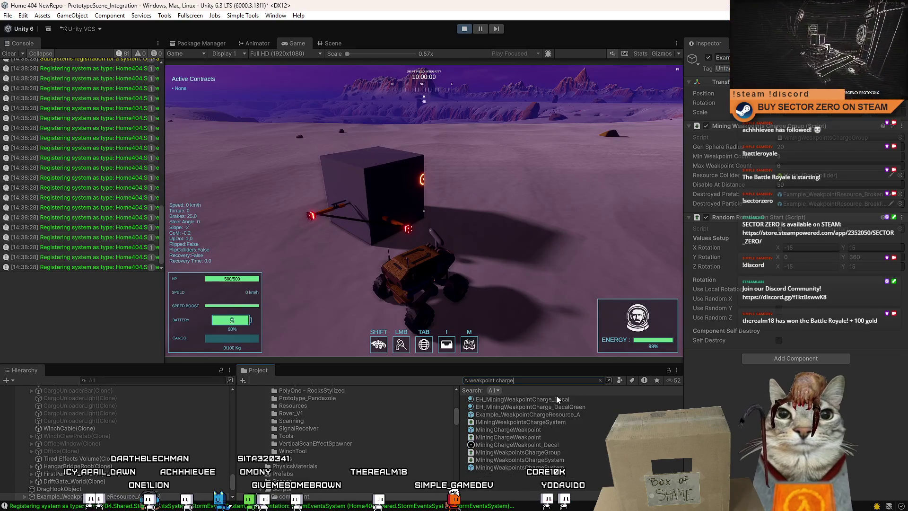
- Add Random Rotation On Start to the MiningChargeWeakpoint prefab with Use Local Rotation ticked
{"action": "left_click", "coordinate": [524, 428]}
{"action": "left_click_drag", "start_coordinate": [903, 284], "coordinate": [903, 343]}
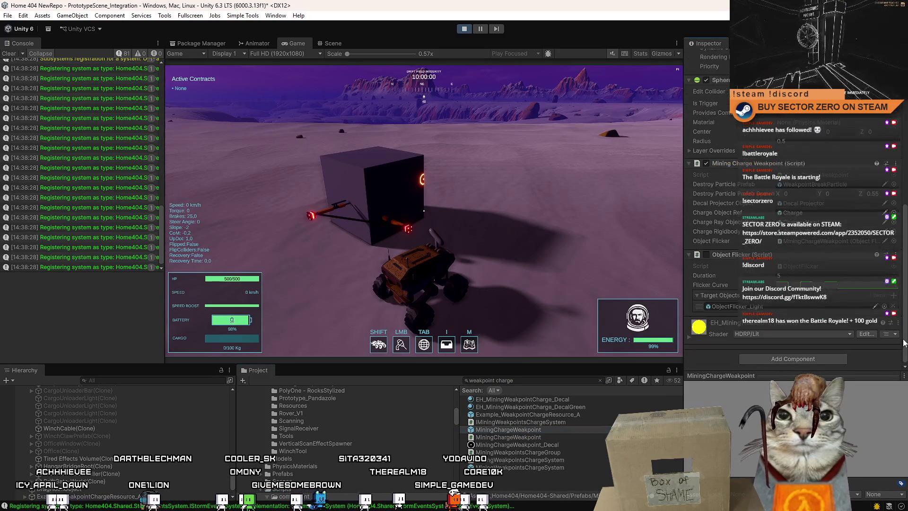
{"action": "left_click", "coordinate": [801, 359]}
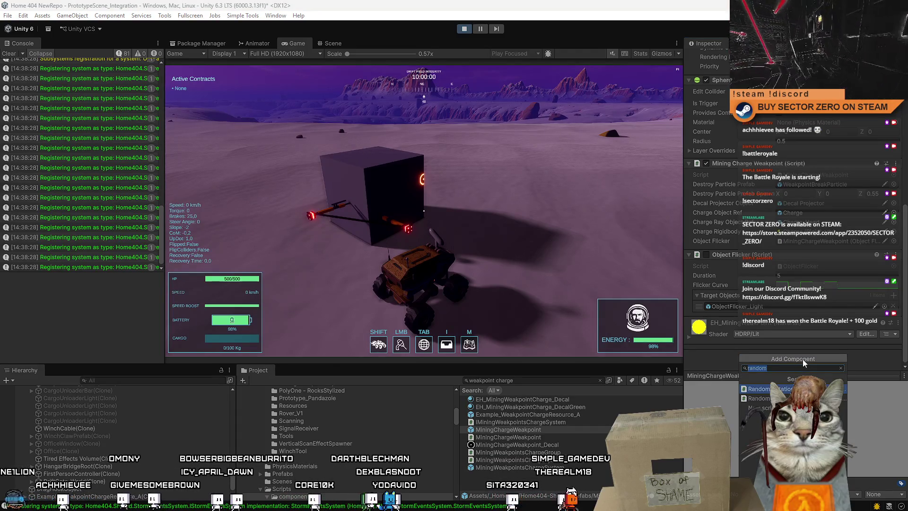
{"action": "key", "text": "Return"}
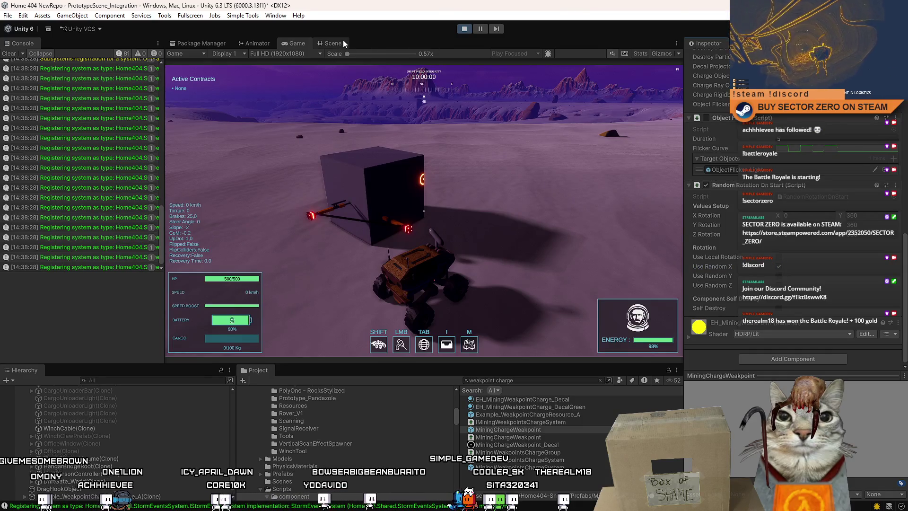
{"action": "left_click", "coordinate": [779, 256]}
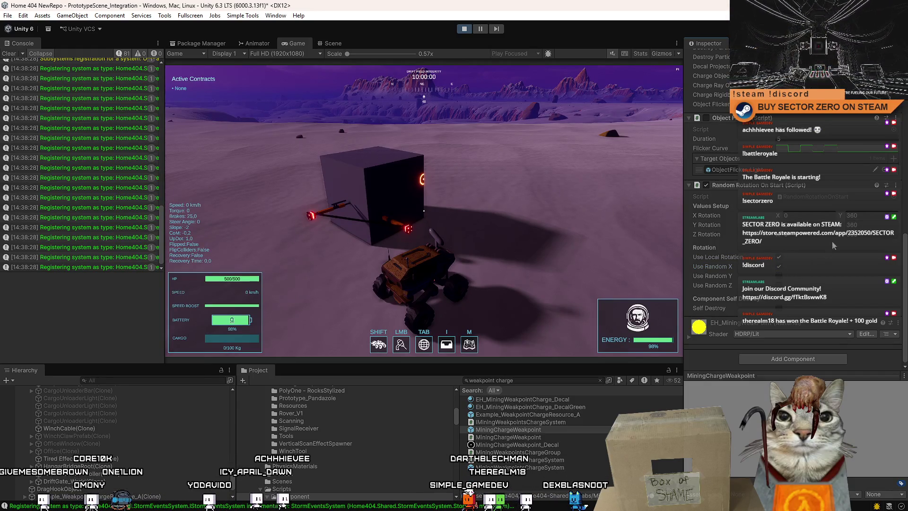
- Drive the rover forward, back, and toward the weakpoint cube in the running game
{"action": "left_click", "coordinate": [657, 219]}
{"action": "key", "text": "w"}
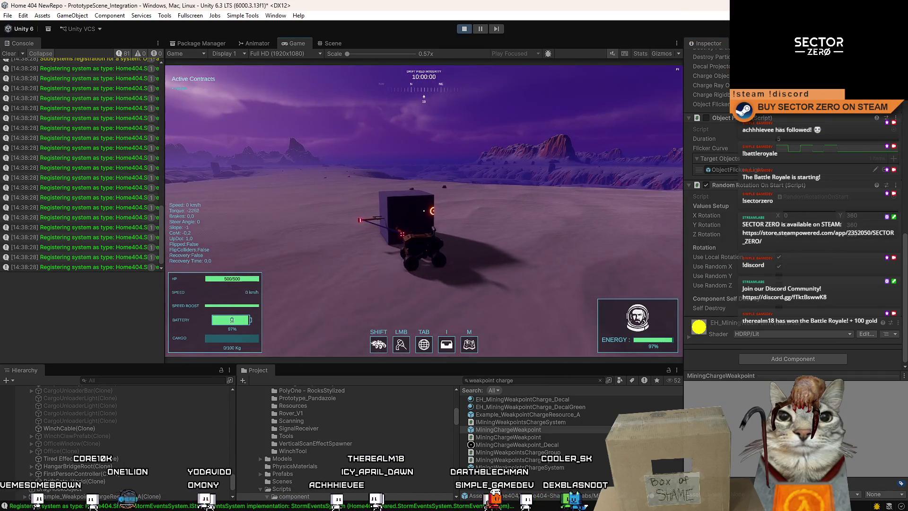
{"action": "key", "text": "s"}
{"action": "key", "text": "a"}
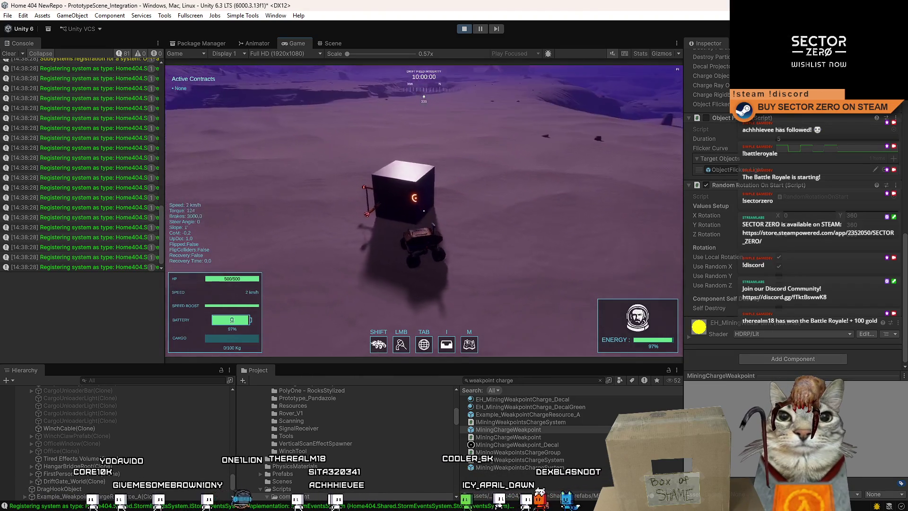
- Pause the running game with the editor Pause button and view the level in the Scene view
{"action": "key", "text": "Escape"}
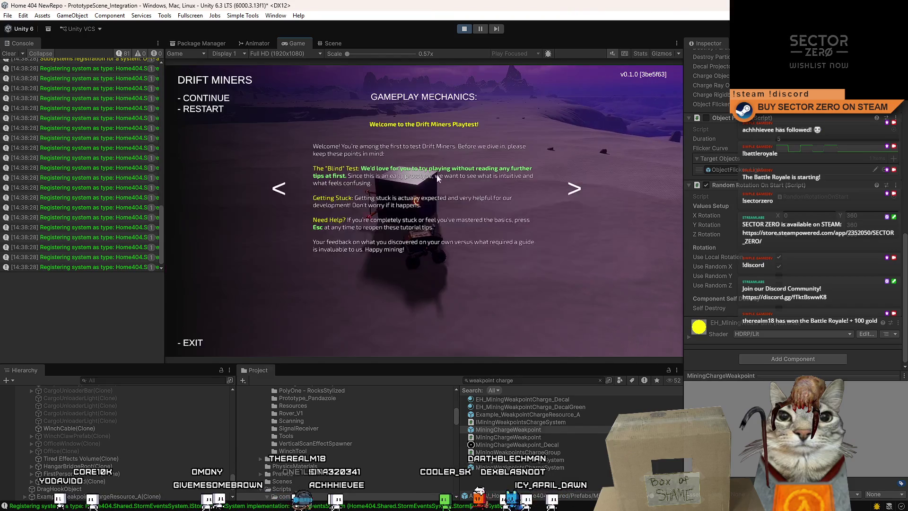
{"action": "left_click", "coordinate": [479, 28]}
{"action": "left_click", "coordinate": [333, 43]}
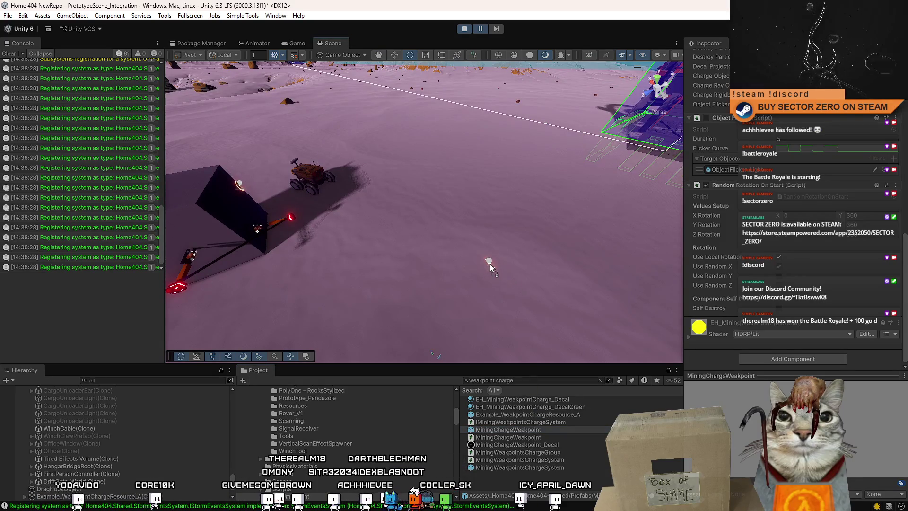
- Select and frame a spawned MiningChargeWeakpoint(Clone) and its Charge child in the scene
{"action": "left_click", "coordinate": [490, 264]}
{"action": "key", "text": "f"}
{"action": "mouse_move", "coordinate": [513, 277]}
{"action": "left_mouse_down"}
{"action": "mouse_move", "coordinate": [486, 284]}
{"action": "mouse_move", "coordinate": [356, 237]}
{"action": "mouse_move", "coordinate": [418, 227]}
{"action": "left_mouse_up"}
{"action": "scroll", "coordinate": [426, 255], "scroll_direction": "down", "scroll_amount": 5}
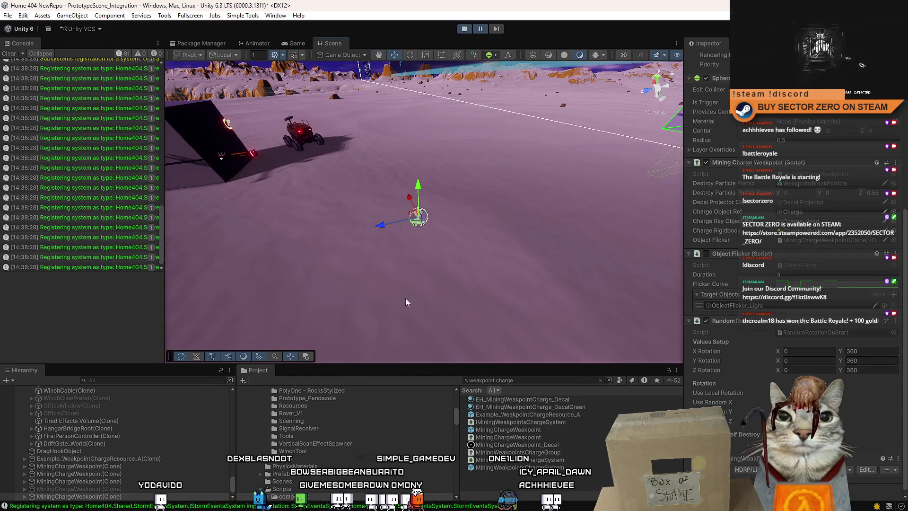
{"action": "left_click", "coordinate": [25, 490]}
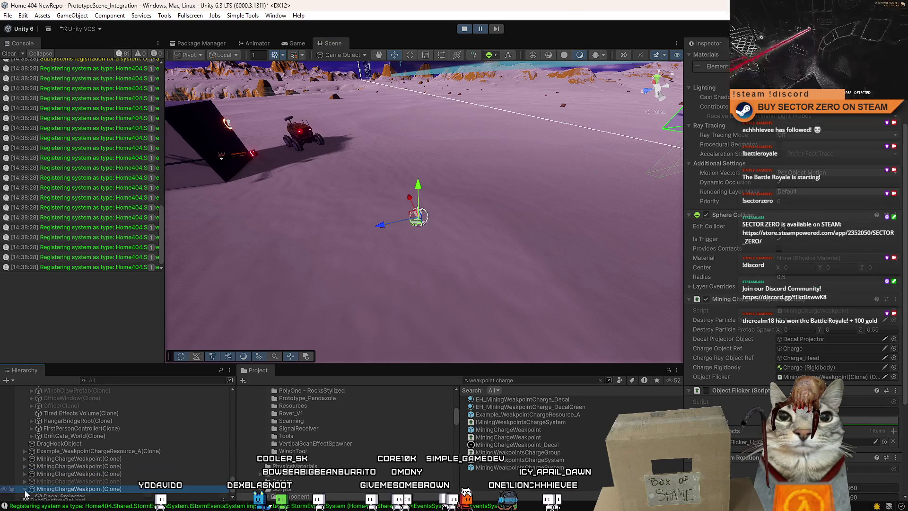
{"action": "scroll", "coordinate": [25, 493], "scroll_direction": "down", "scroll_amount": 1}
{"action": "scroll", "coordinate": [718, 130], "scroll_direction": "up", "scroll_amount": 4}
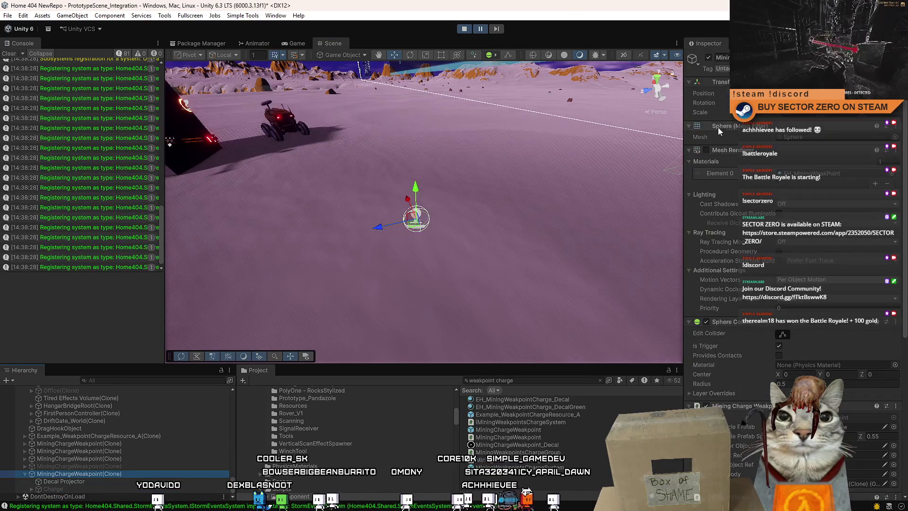
{"action": "left_click", "coordinate": [76, 489]}
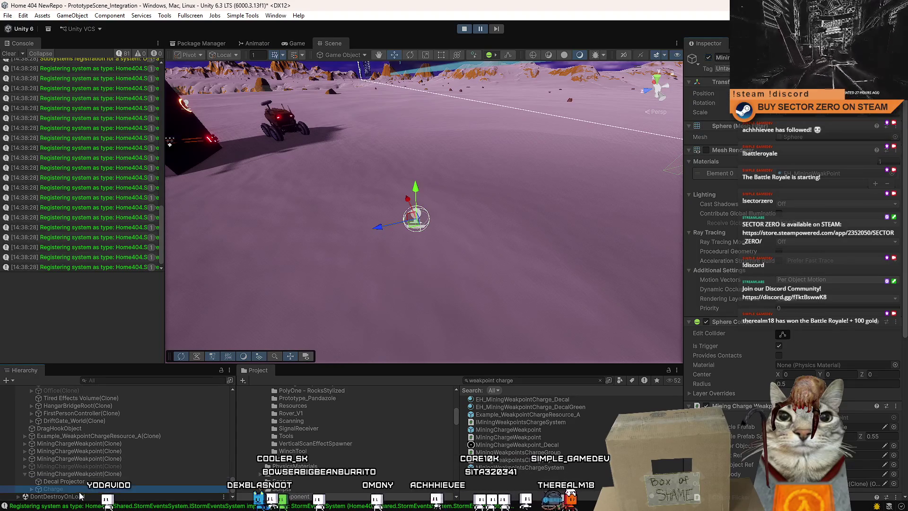
{"action": "mouse_move", "coordinate": [416, 223]}
{"action": "left_mouse_down"}
{"action": "mouse_move", "coordinate": [400, 242]}
{"action": "mouse_move", "coordinate": [359, 258]}
{"action": "left_mouse_up"}
{"action": "left_click", "coordinate": [93, 474]}
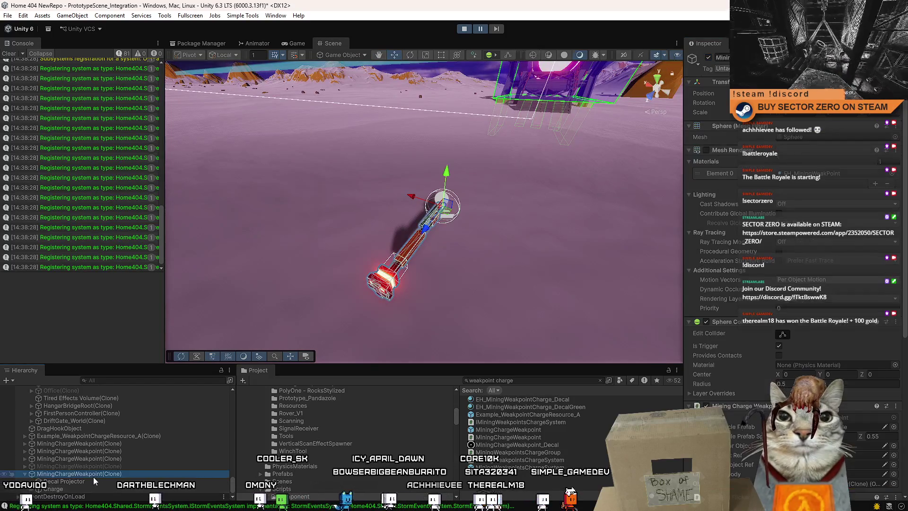
{"action": "left_click_drag", "start_coordinate": [615, 307], "coordinate": [649, 324]}
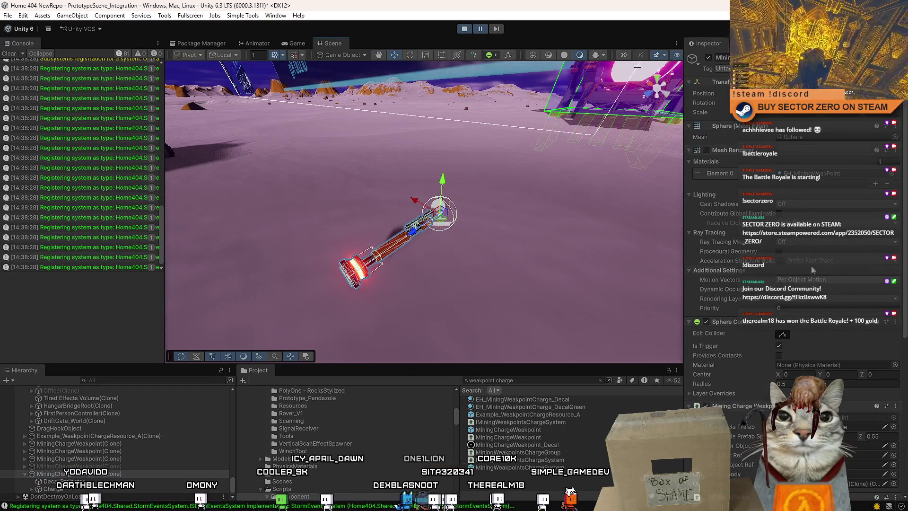
{"action": "scroll", "coordinate": [812, 269], "scroll_direction": "down", "scroll_amount": 10}
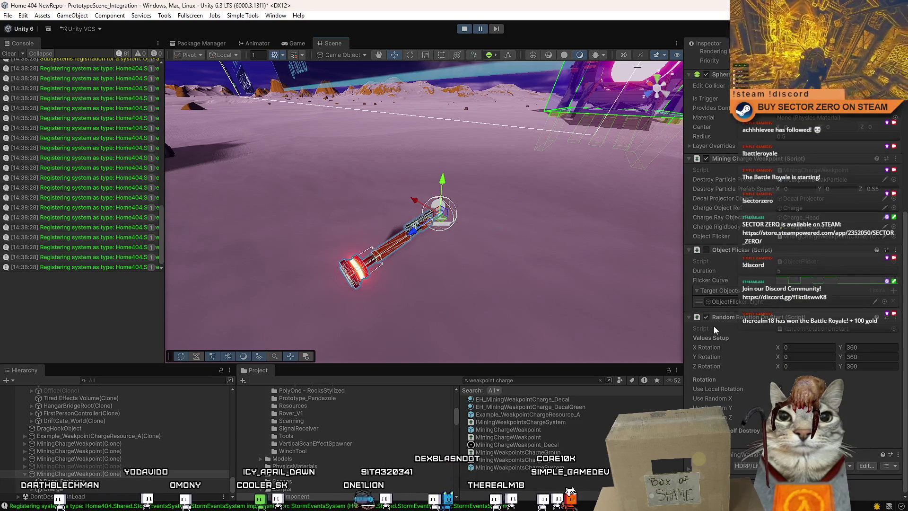
- Remove Random Rotation On Start from the clone and paste it back as a new component
{"action": "right_click", "coordinate": [731, 317]}
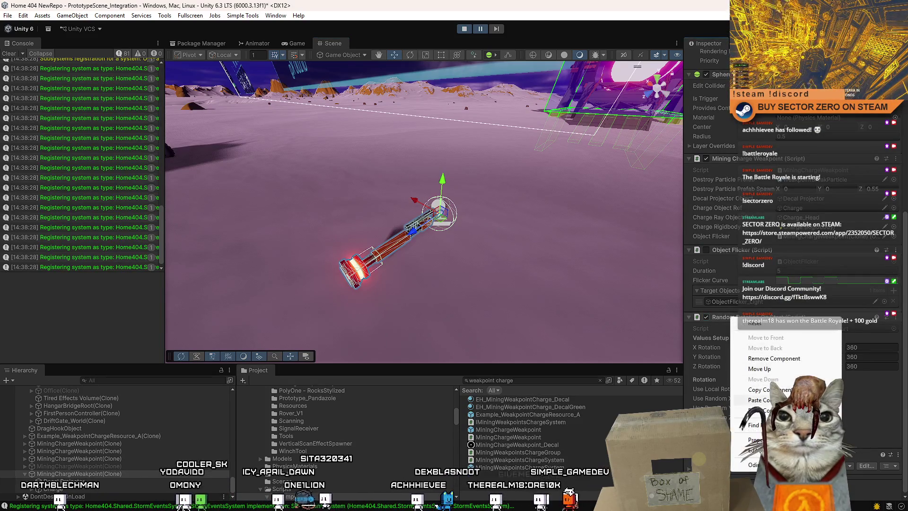
{"action": "left_click", "coordinate": [774, 358]}
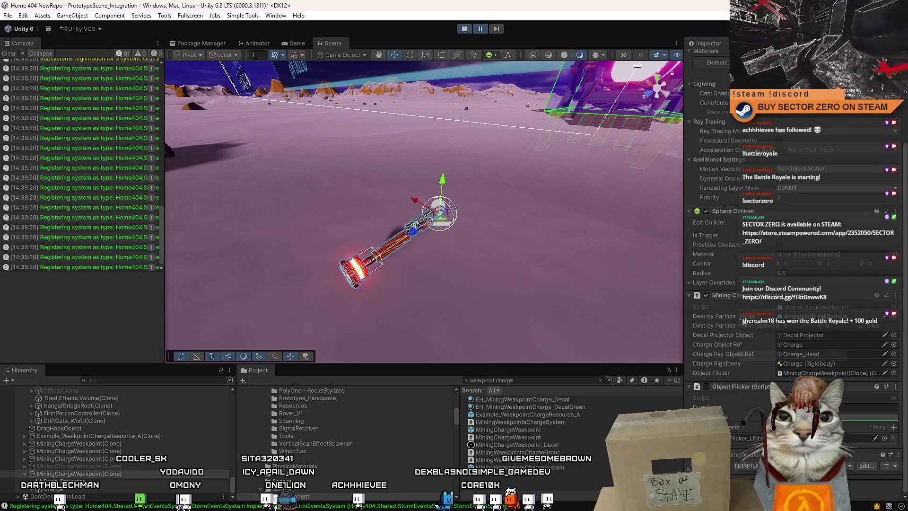
{"action": "right_click", "coordinate": [729, 385]}
{"action": "left_click", "coordinate": [806, 315]}
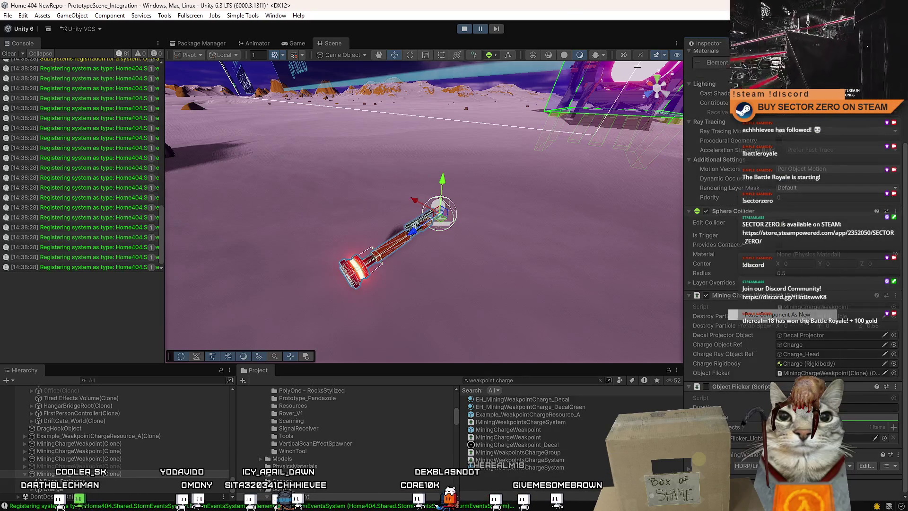
- Pause the game and recentre the view on the weakpoint to check its components
{"action": "left_click", "coordinate": [499, 27]}
{"action": "key", "text": "f"}
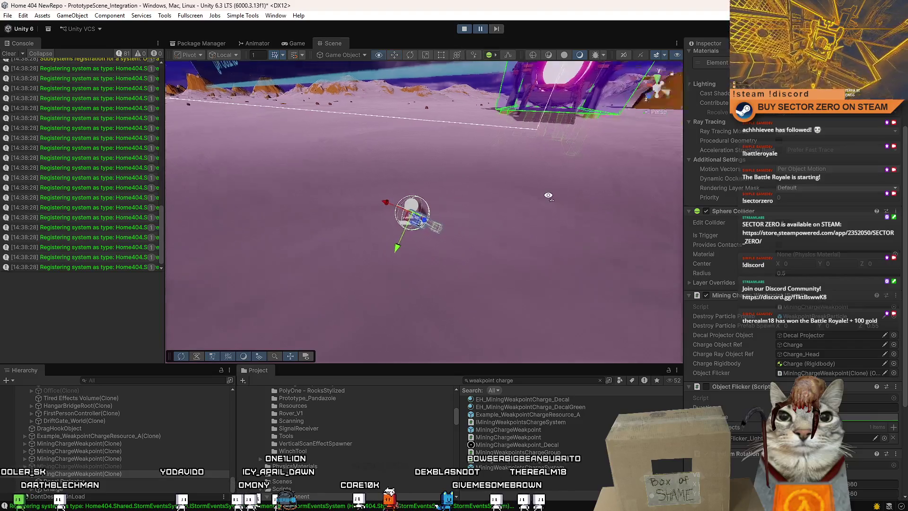
{"action": "scroll", "coordinate": [794, 237], "scroll_direction": "down", "scroll_amount": 3}
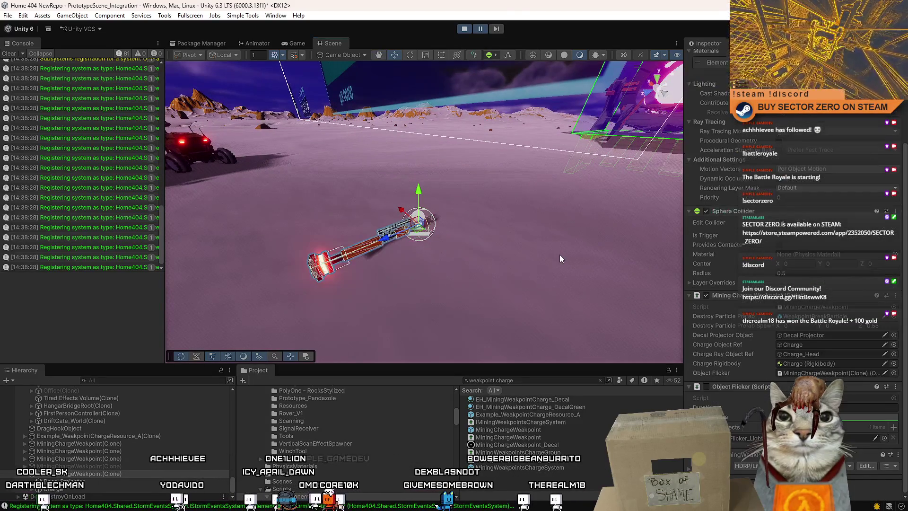
{"action": "scroll", "coordinate": [788, 311], "scroll_direction": "up", "scroll_amount": 4}
{"action": "scroll", "coordinate": [789, 310], "scroll_direction": "down", "scroll_amount": 1}
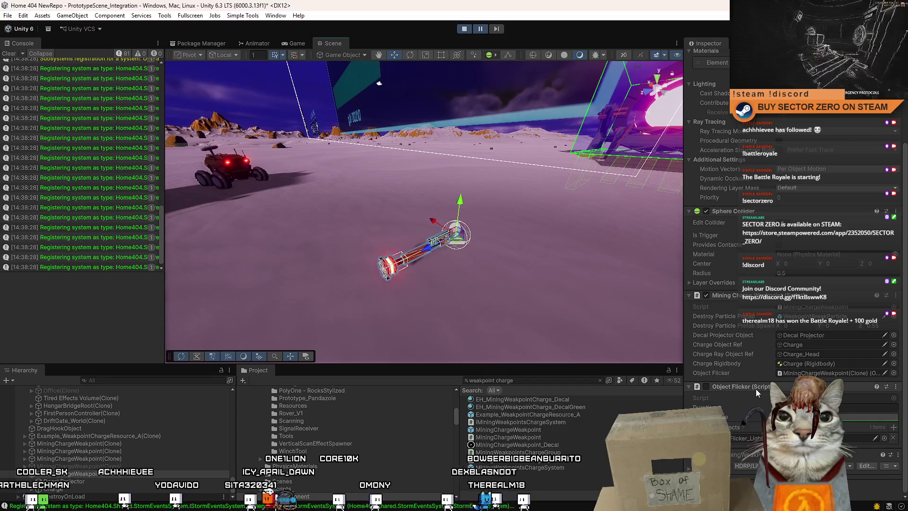
{"action": "right_click", "coordinate": [727, 385]}
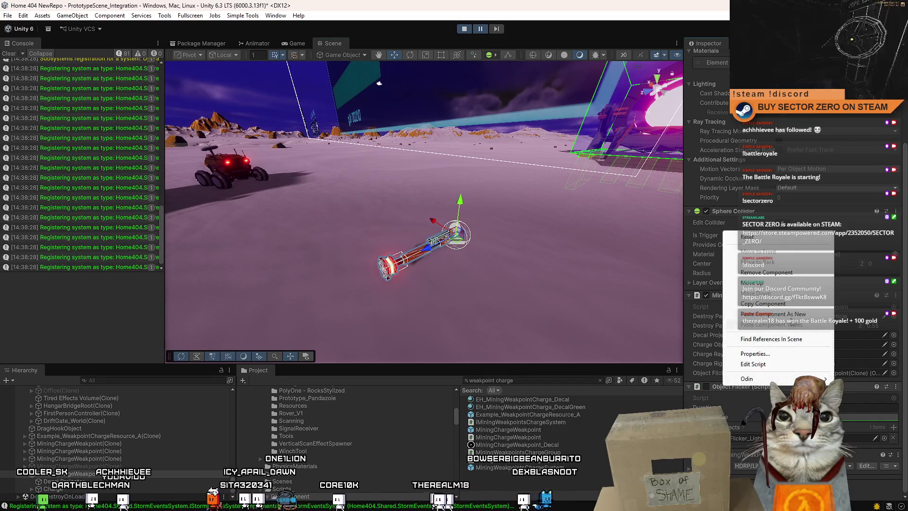
{"action": "key", "text": "Escape"}
{"action": "scroll", "coordinate": [795, 283], "scroll_direction": "down", "scroll_amount": 2}
{"action": "scroll", "coordinate": [828, 375], "scroll_direction": "down", "scroll_amount": 1}
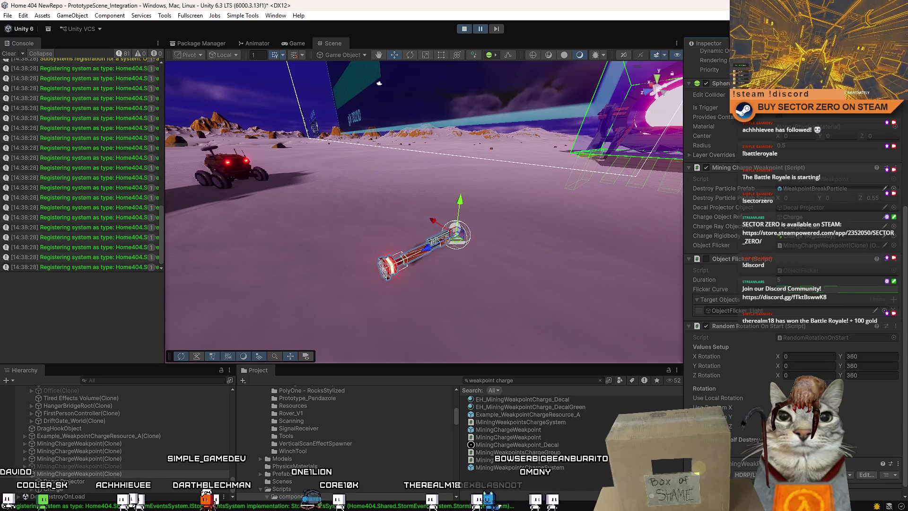
{"action": "key", "text": "f"}
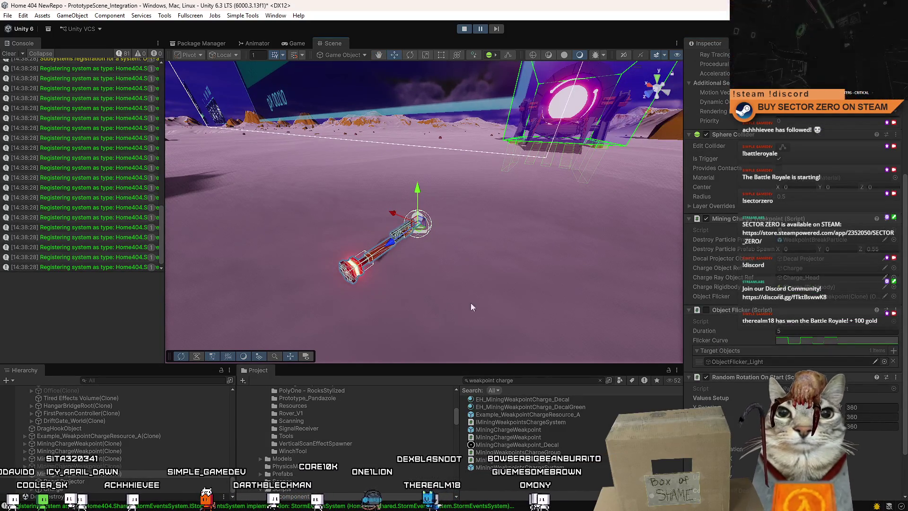
- Rotate the weakpoint with the rotate gizmo and set the Y Rotation max to 0
{"action": "key", "text": "e"}
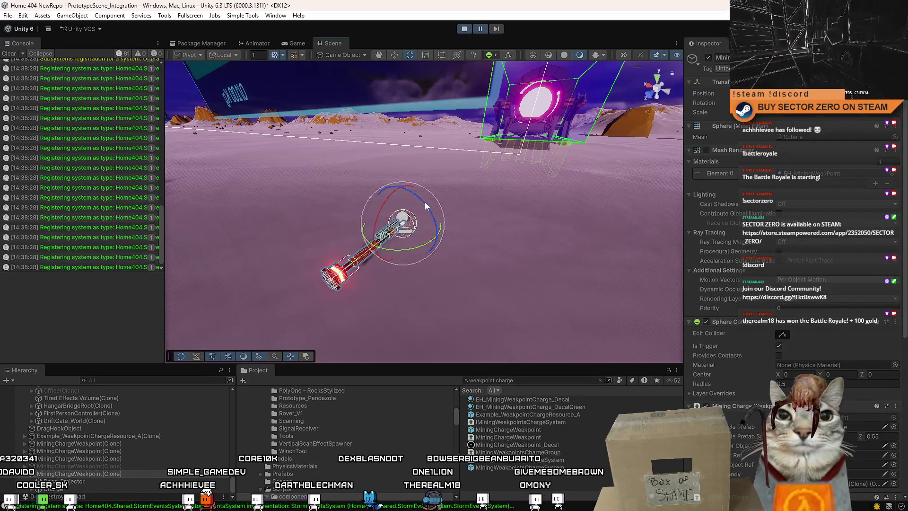
{"action": "left_click_drag", "start_coordinate": [484, 327], "coordinate": [447, 283]}
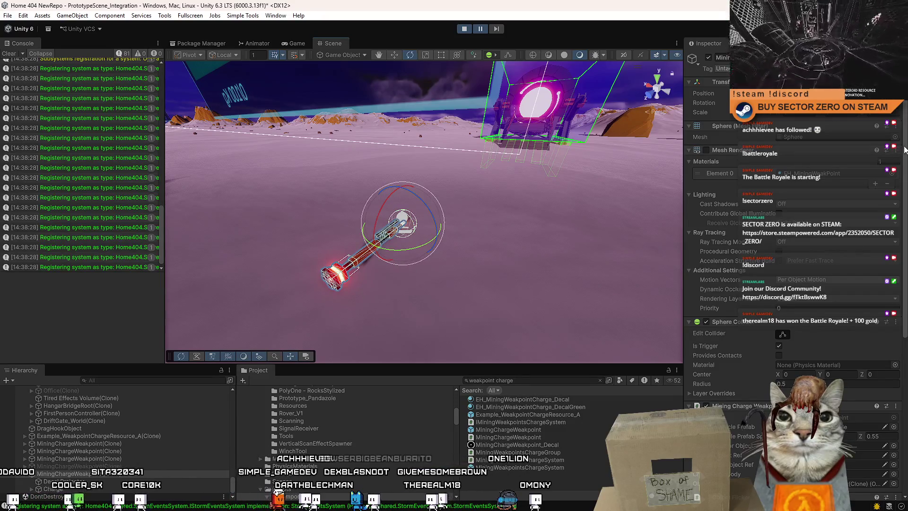
{"action": "left_click_drag", "start_coordinate": [904, 149], "coordinate": [904, 248]}
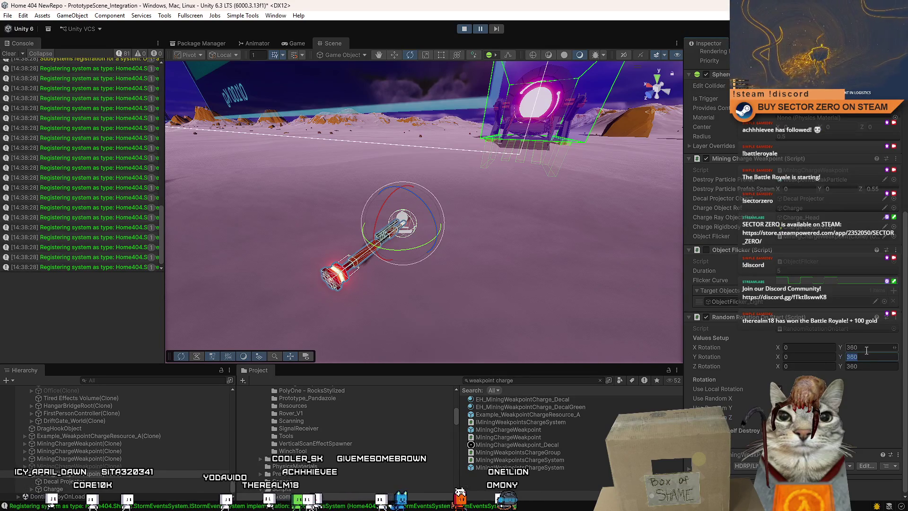
{"action": "type", "text": "0"}
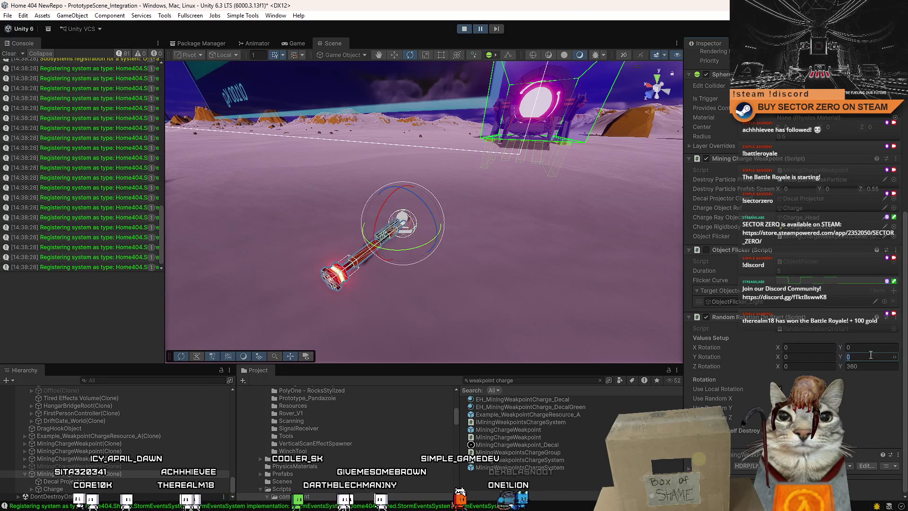
{"action": "key", "text": "Return"}
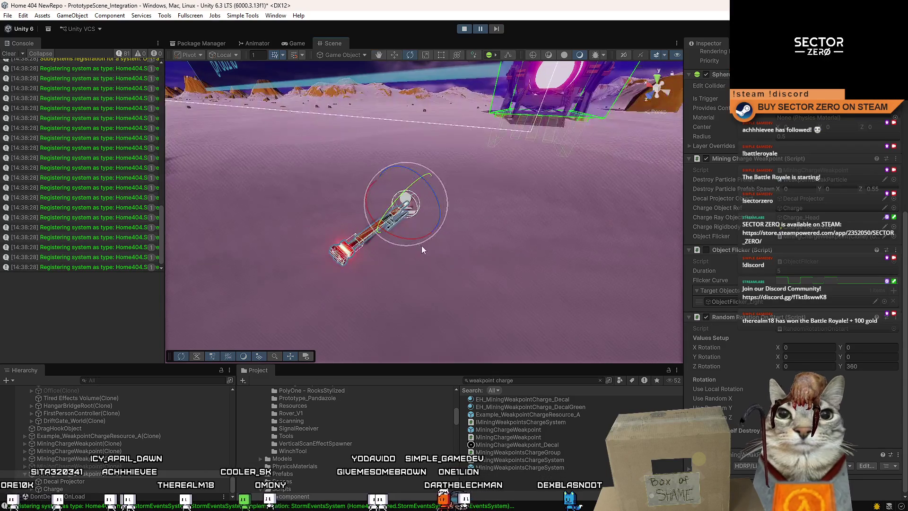
{"action": "mouse_move", "coordinate": [408, 237]}
{"action": "left_mouse_down"}
{"action": "mouse_move", "coordinate": [456, 245]}
{"action": "mouse_move", "coordinate": [500, 222]}
{"action": "mouse_move", "coordinate": [425, 190]}
{"action": "mouse_move", "coordinate": [442, 179]}
{"action": "mouse_move", "coordinate": [429, 177]}
{"action": "left_mouse_up"}
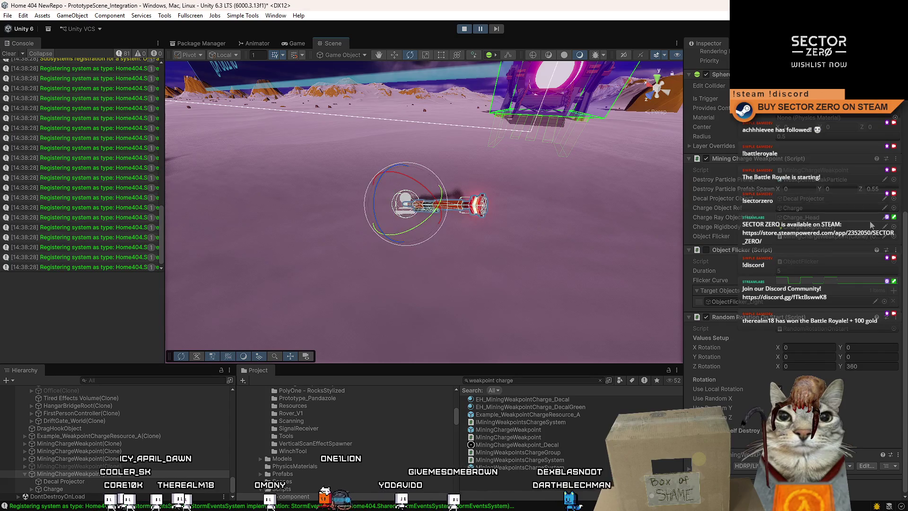
{"action": "scroll", "coordinate": [870, 220], "scroll_direction": "up", "scroll_amount": 5}
{"action": "scroll", "coordinate": [869, 220], "scroll_direction": "up", "scroll_amount": 5}
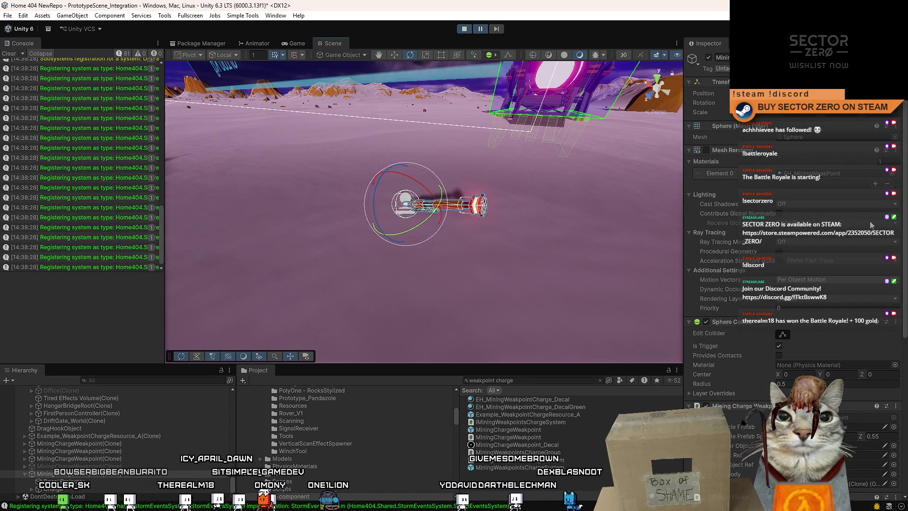
{"action": "scroll", "coordinate": [823, 282], "scroll_direction": "down", "scroll_amount": 10}
- Re-add Random Rotation On Start by remove and paste-as-new, then advance one frame
{"action": "right_click", "coordinate": [750, 317]}
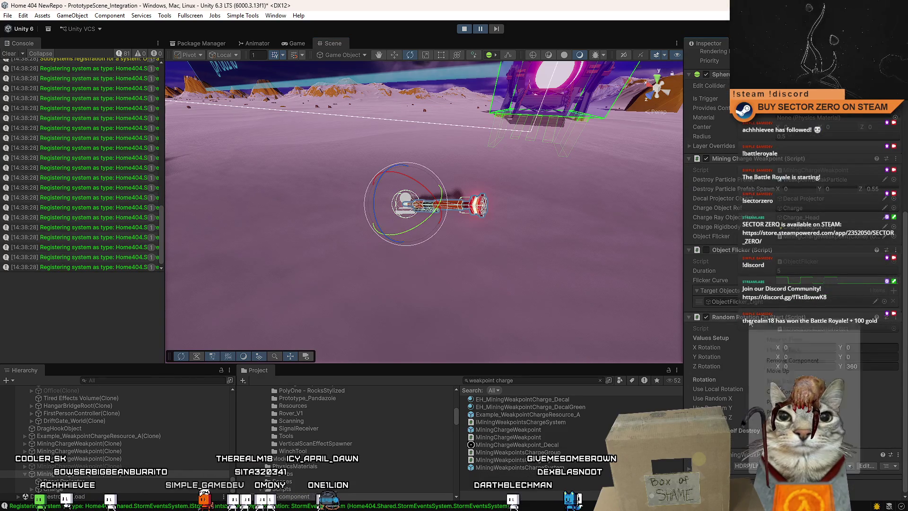
{"action": "left_click", "coordinate": [780, 360]}
{"action": "right_click", "coordinate": [739, 387]}
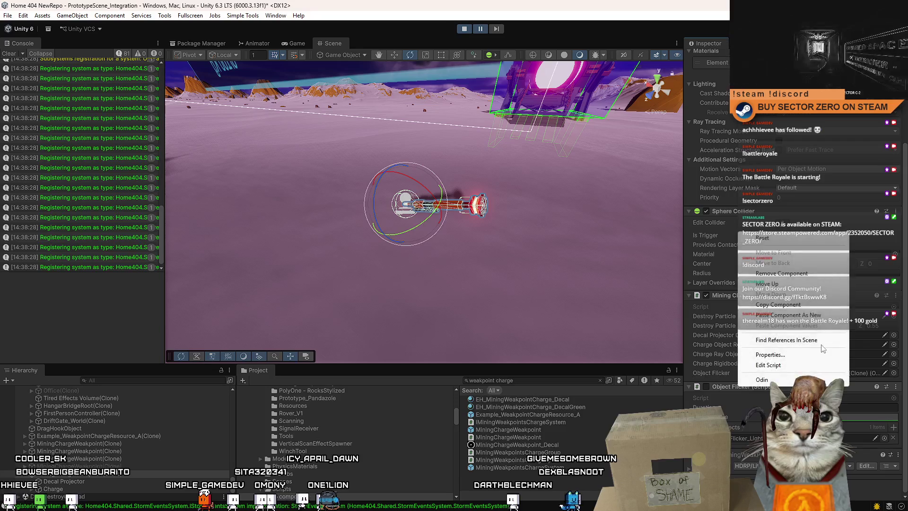
{"action": "left_click", "coordinate": [812, 315]}
{"action": "scroll", "coordinate": [764, 378], "scroll_direction": "down", "scroll_amount": 3}
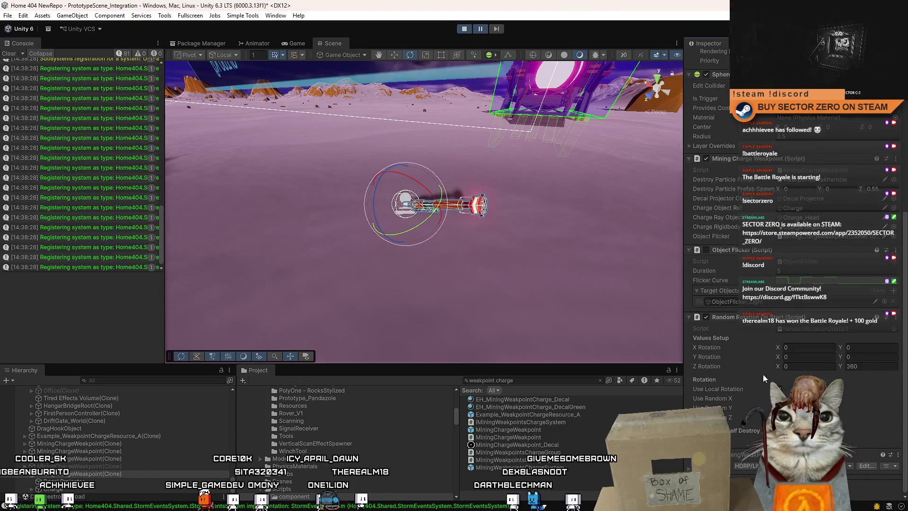
{"action": "left_click", "coordinate": [494, 29]}
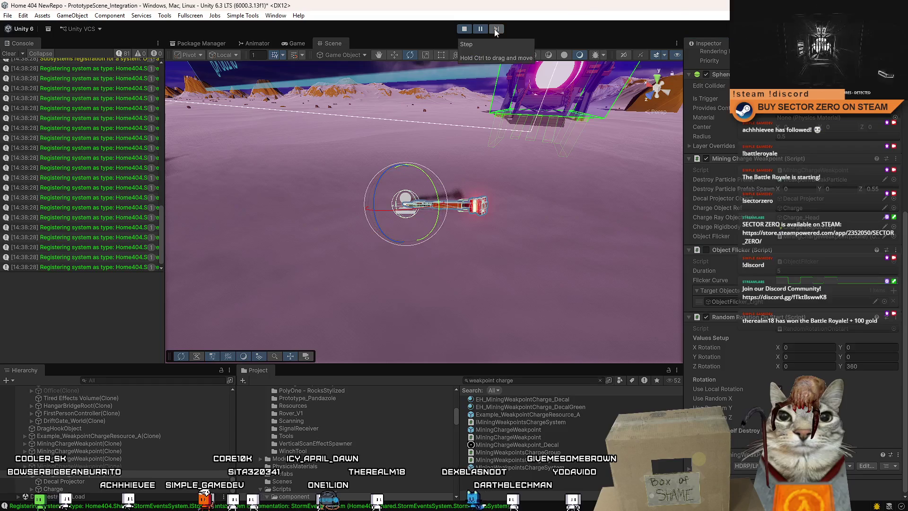
{"action": "mouse_move", "coordinate": [535, 192]}
{"action": "left_mouse_down"}
{"action": "mouse_move", "coordinate": [441, 157]}
{"action": "mouse_move", "coordinate": [501, 217]}
{"action": "mouse_move", "coordinate": [562, 251]}
{"action": "mouse_move", "coordinate": [457, 218]}
{"action": "left_mouse_up"}
- Disable the Random Rotation On Start component on the weakpoint clone
{"action": "right_click", "coordinate": [738, 318]}
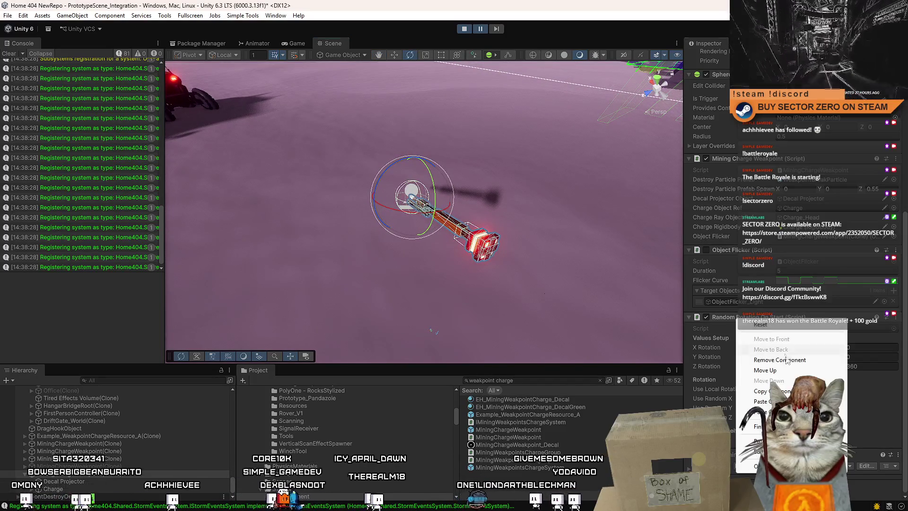
{"action": "right_click", "coordinate": [748, 318]}
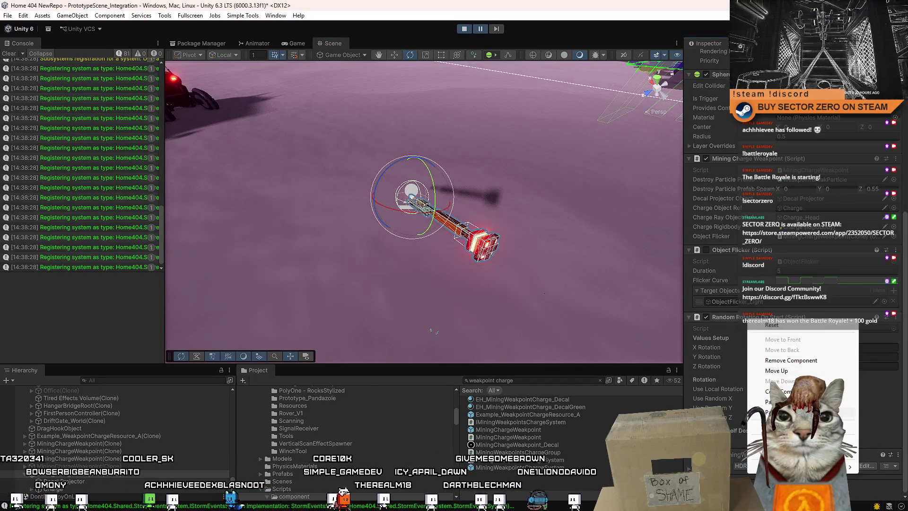
{"action": "key", "text": "Escape"}
{"action": "left_click", "coordinate": [706, 317]}
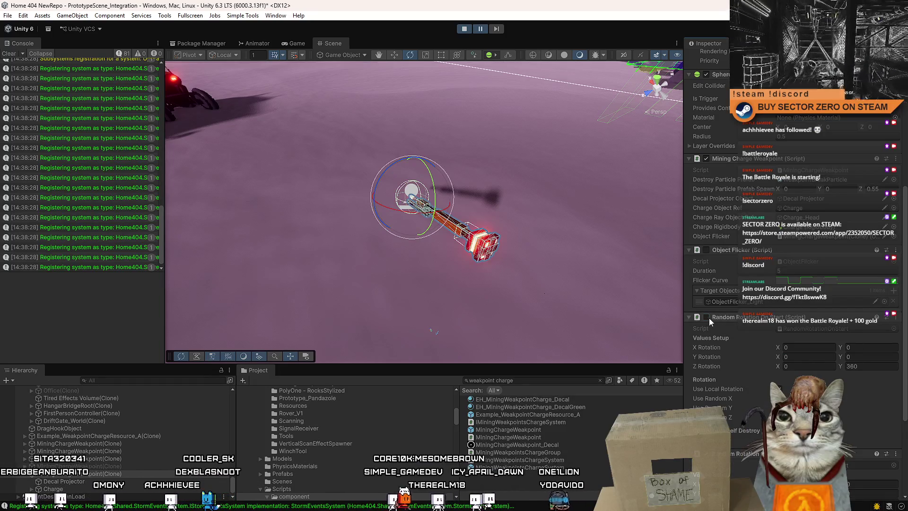
{"action": "scroll", "coordinate": [724, 373], "scroll_direction": "down", "scroll_amount": 2}
{"action": "scroll", "coordinate": [725, 383], "scroll_direction": "down", "scroll_amount": 5}
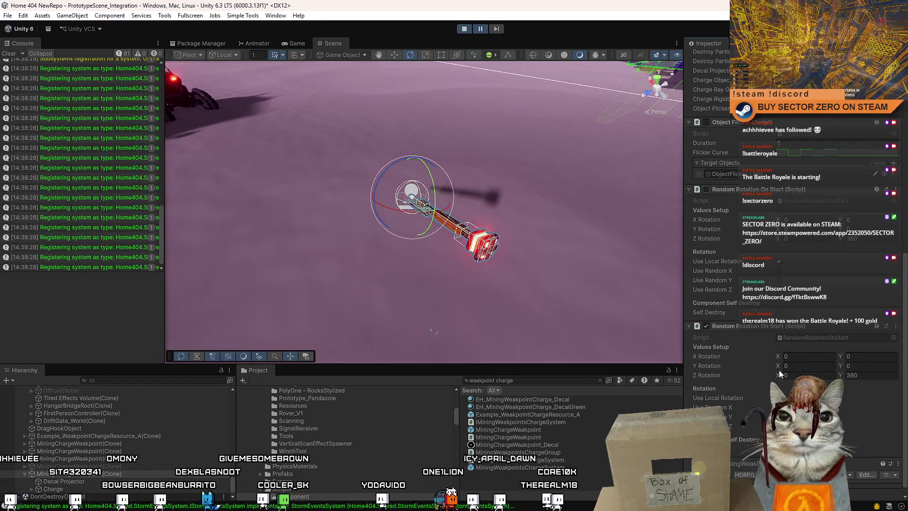
- Remove the duplicate rotation component, copy the remaining Random Rotation On Start, and stop play mode
{"action": "right_click", "coordinate": [711, 325]}
{"action": "left_click", "coordinate": [799, 231]}
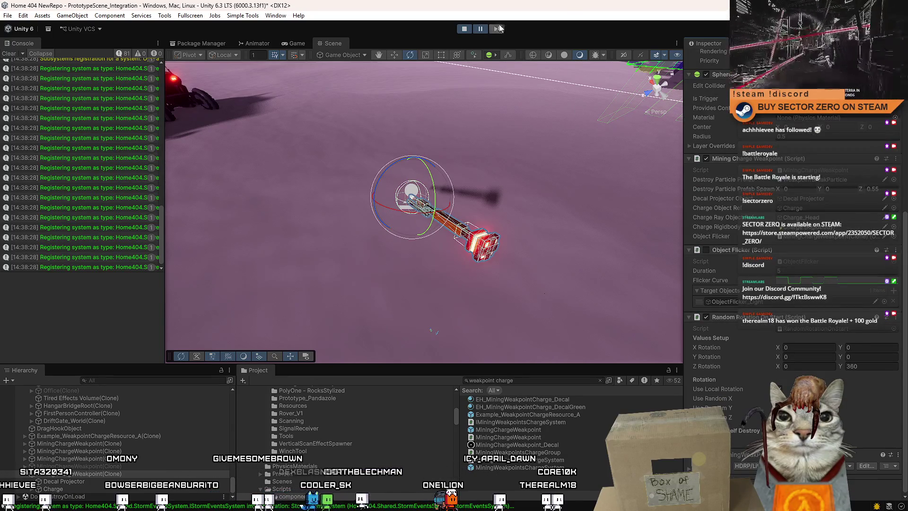
{"action": "right_click", "coordinate": [761, 321]}
{"action": "left_click", "coordinate": [785, 389]}
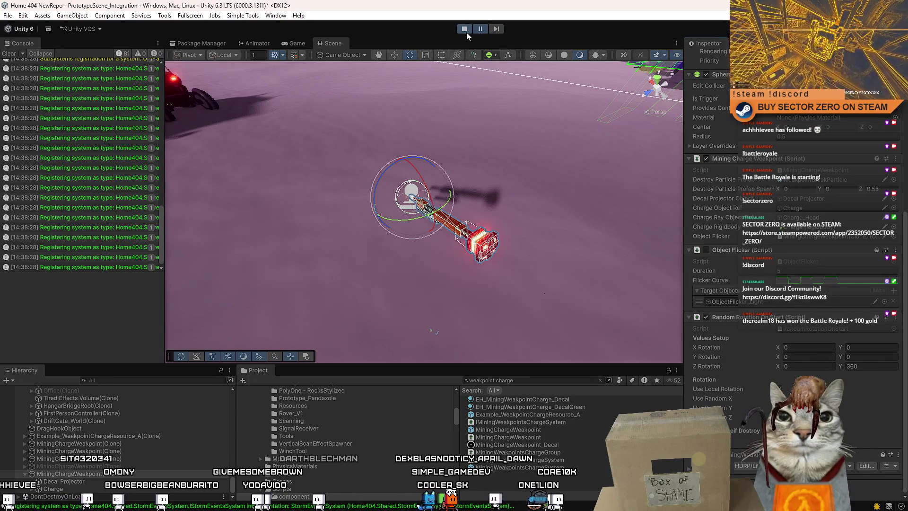
{"action": "left_click", "coordinate": [465, 31]}
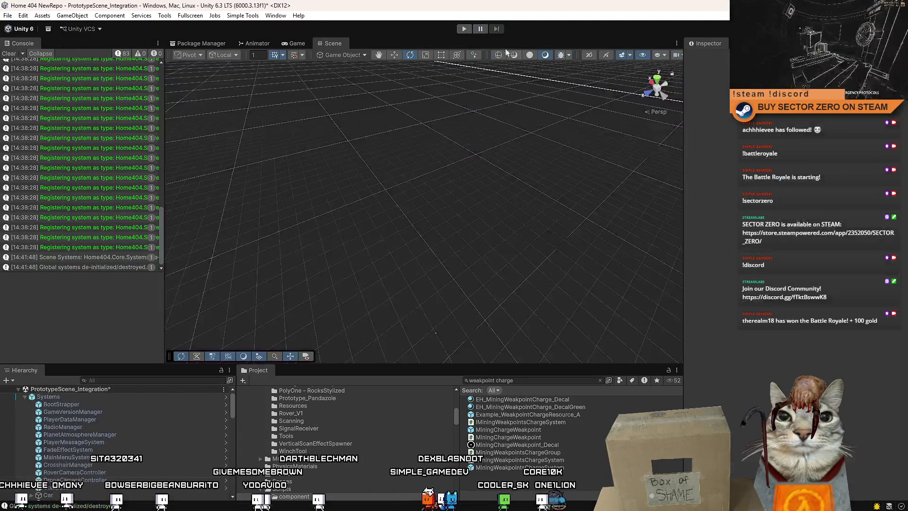
- Turn on Self Destroy in the MiningChargeWeakpoint prefab's Random Rotation On Start component
{"action": "left_click", "coordinate": [337, 44]}
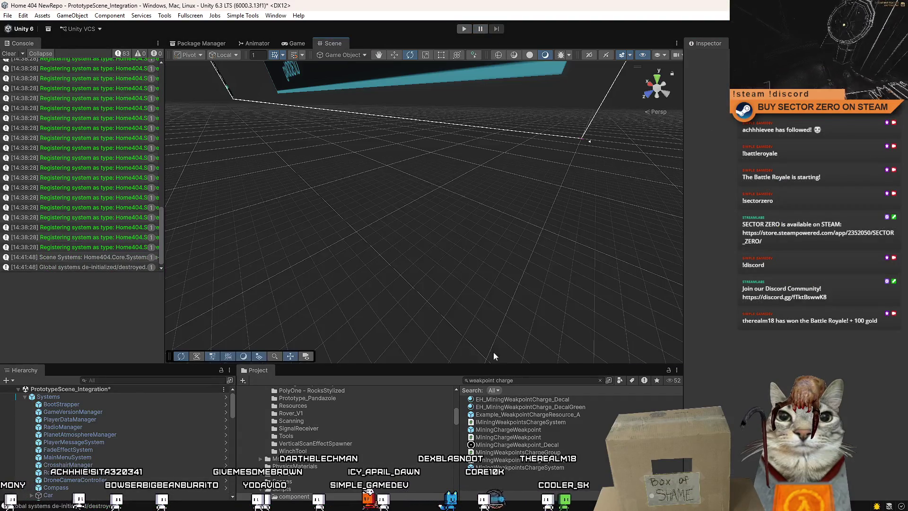
{"action": "left_click", "coordinate": [543, 467]}
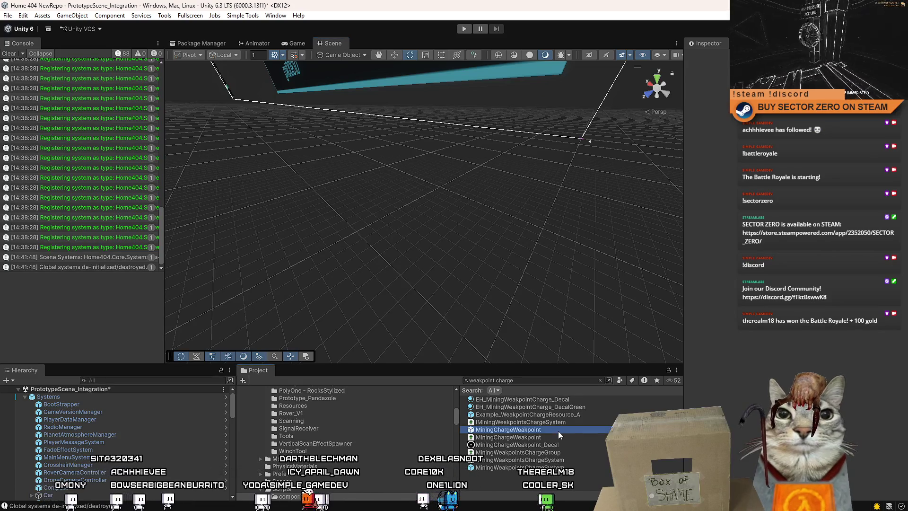
{"action": "left_click", "coordinate": [555, 428]}
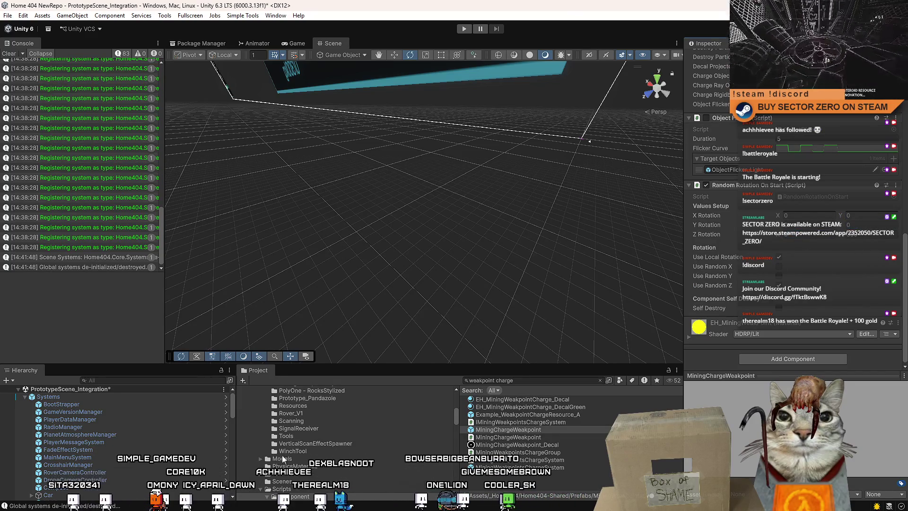
{"action": "left_click", "coordinate": [779, 308]}
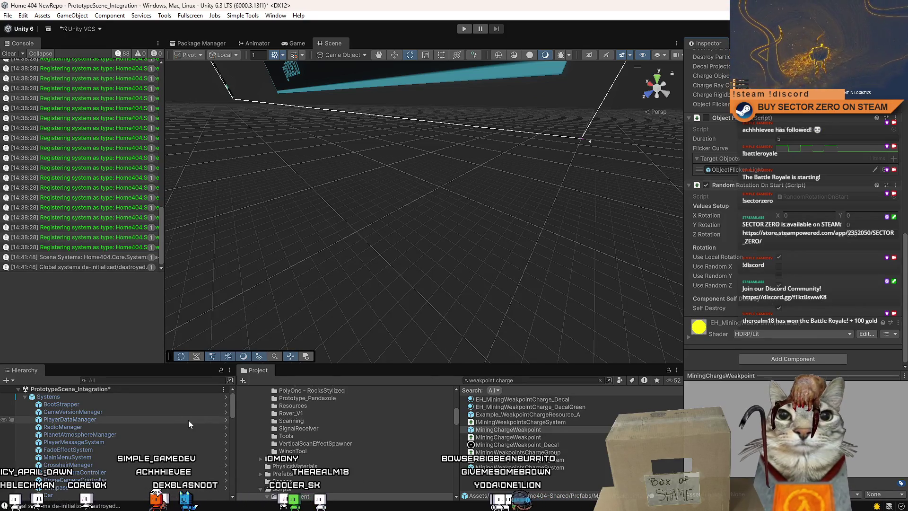
- Select RadioManager, start play mode and clear the console for a new test
{"action": "left_click", "coordinate": [166, 427]}
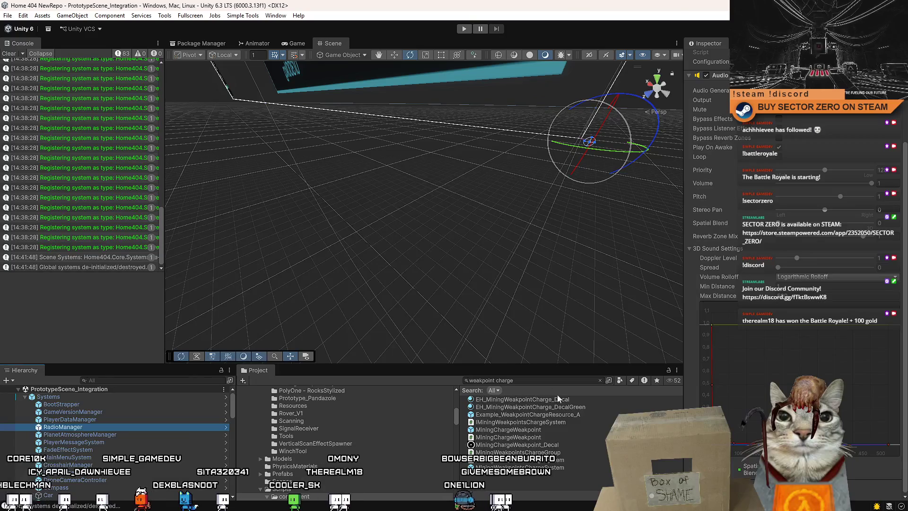
{"action": "left_click", "coordinate": [12, 54]}
{"action": "key", "text": "ctrl+p"}
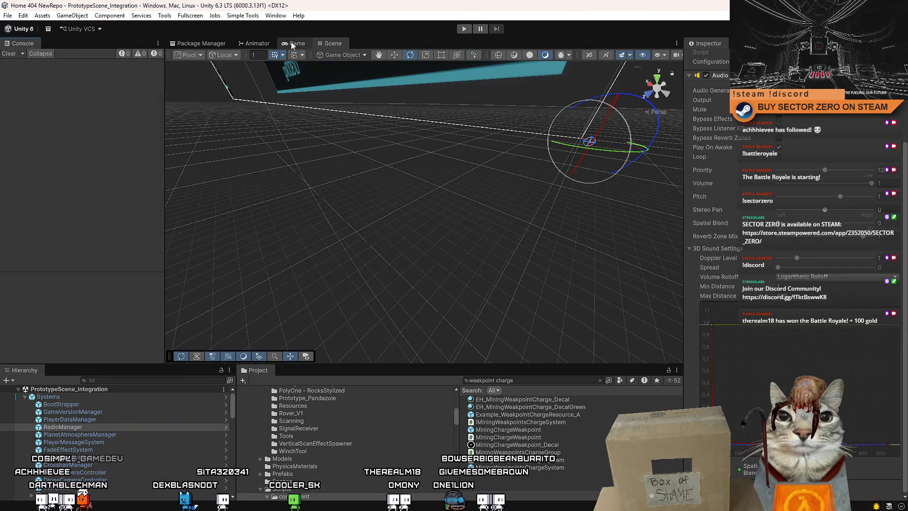
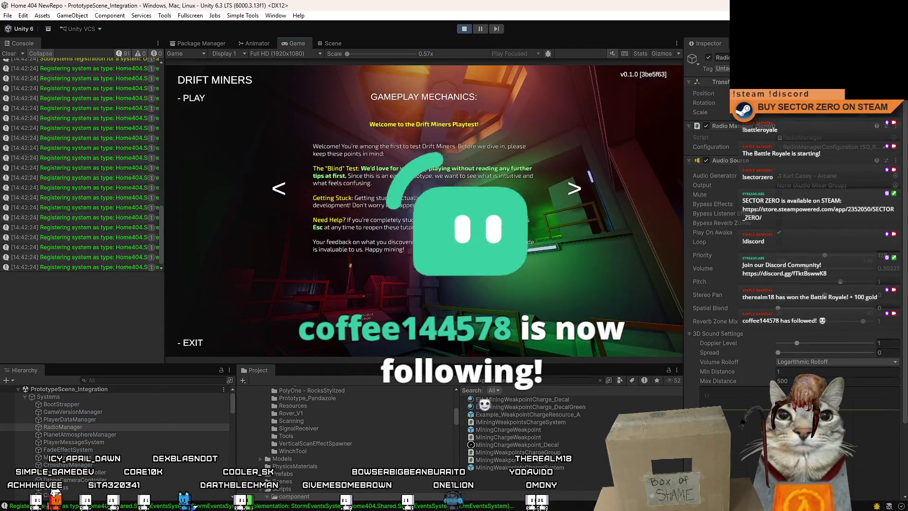
- Start the Drift Miners game, skip the hangar intro, and drive the rover out into the desert
{"action": "left_click", "coordinate": [192, 97]}
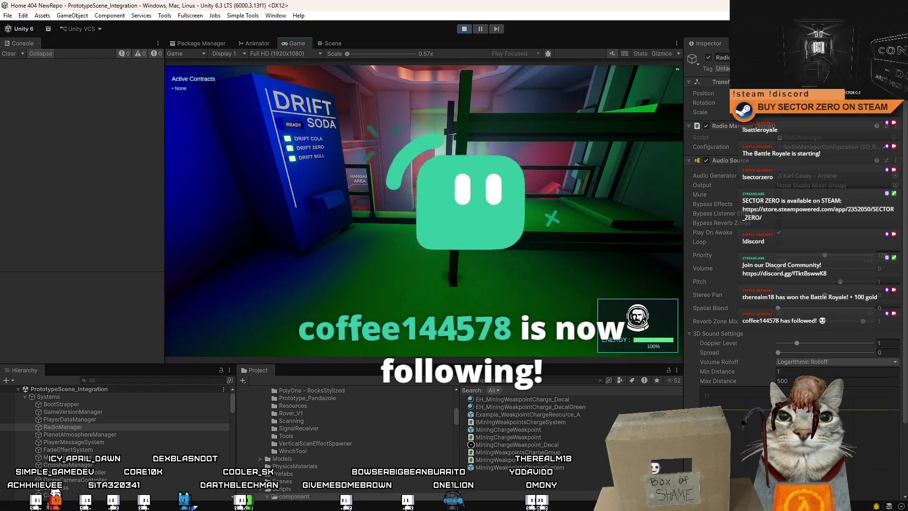
{"action": "key", "text": "e"}
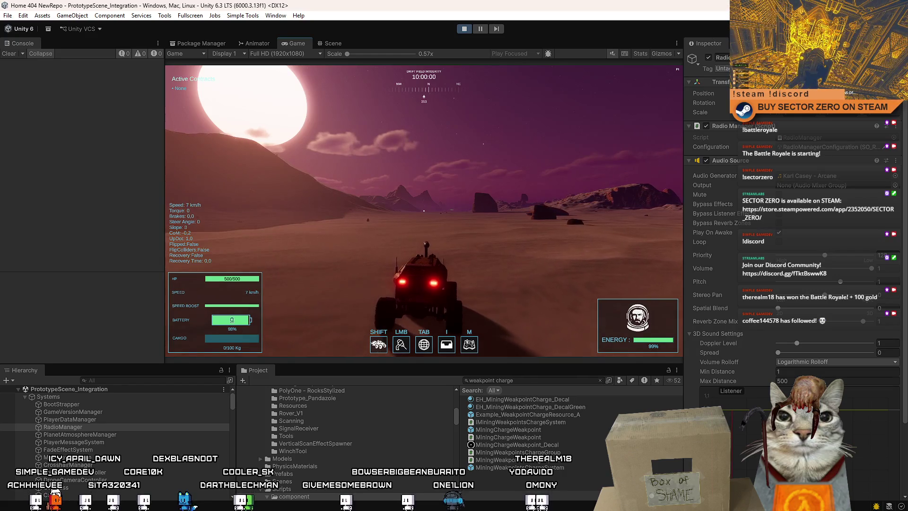
{"action": "key", "text": "w"}
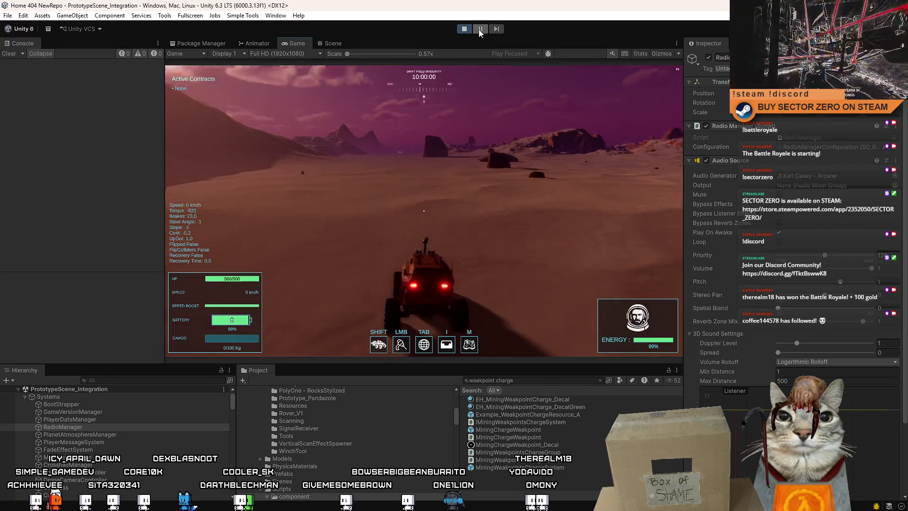
{"action": "left_click", "coordinate": [331, 43]}
- Place a WeakpointChargeResource prefab in the scene near the rover and return to the game
{"action": "mouse_move", "coordinate": [538, 419]}
{"action": "left_mouse_down"}
{"action": "mouse_move", "coordinate": [381, 203]}
{"action": "mouse_move", "coordinate": [431, 208]}
{"action": "left_mouse_up"}
{"action": "key", "text": "f"}
{"action": "key", "text": "ctrl+2"}
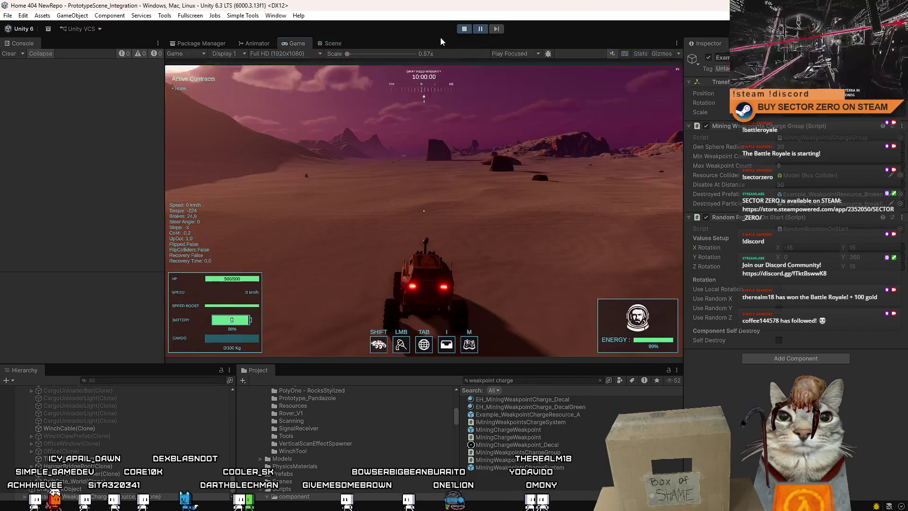
- Drive the rover up beside the cube and fire a charge at it
{"action": "key", "text": "w"}
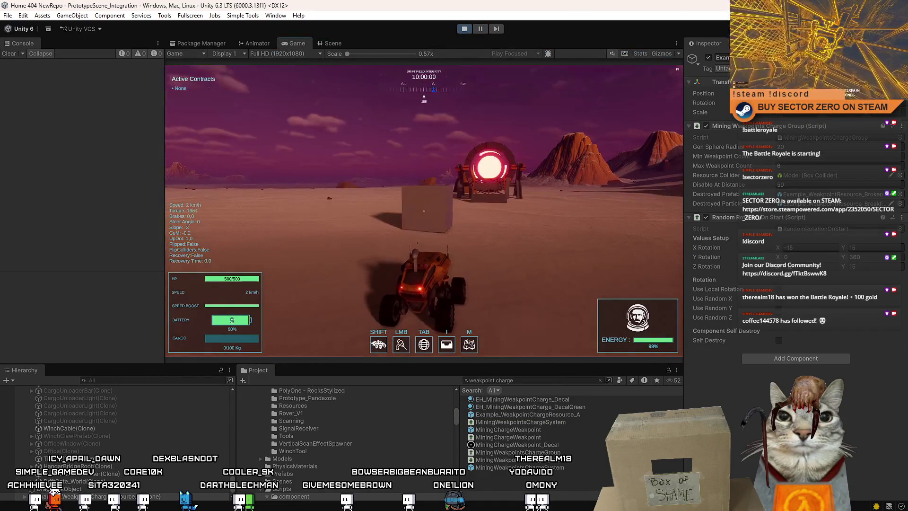
{"action": "key", "text": "a"}
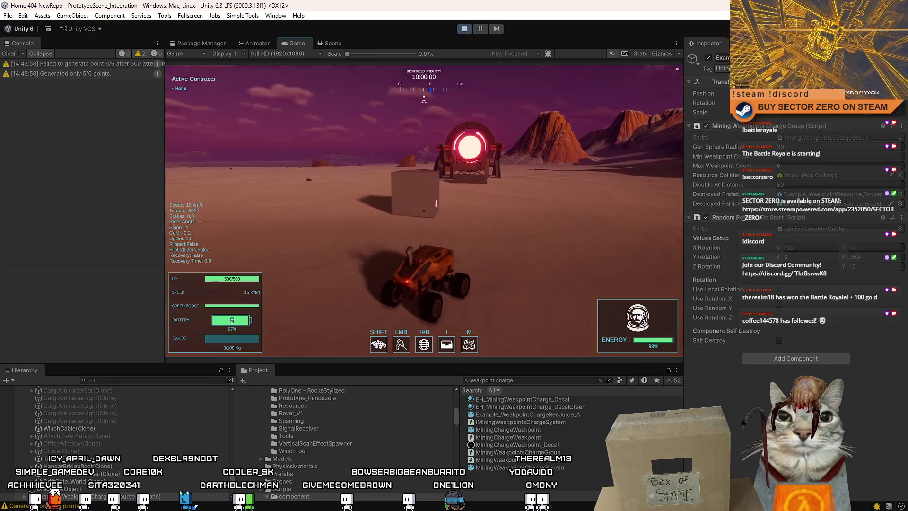
{"action": "key", "text": "s"}
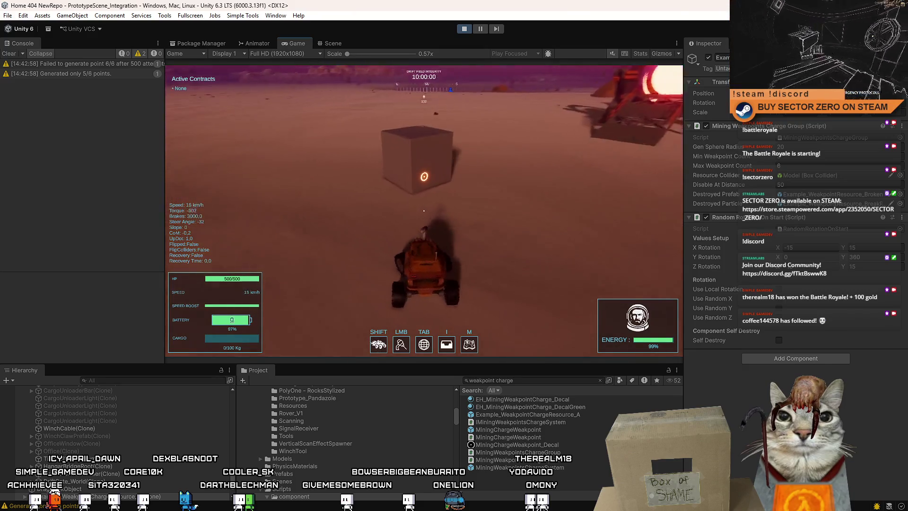
{"action": "key", "text": "w"}
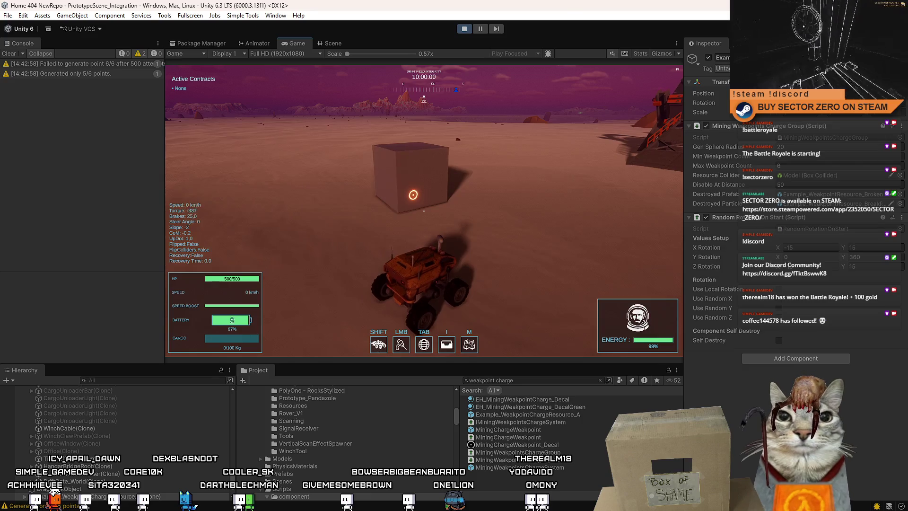
{"action": "key", "text": "w"}
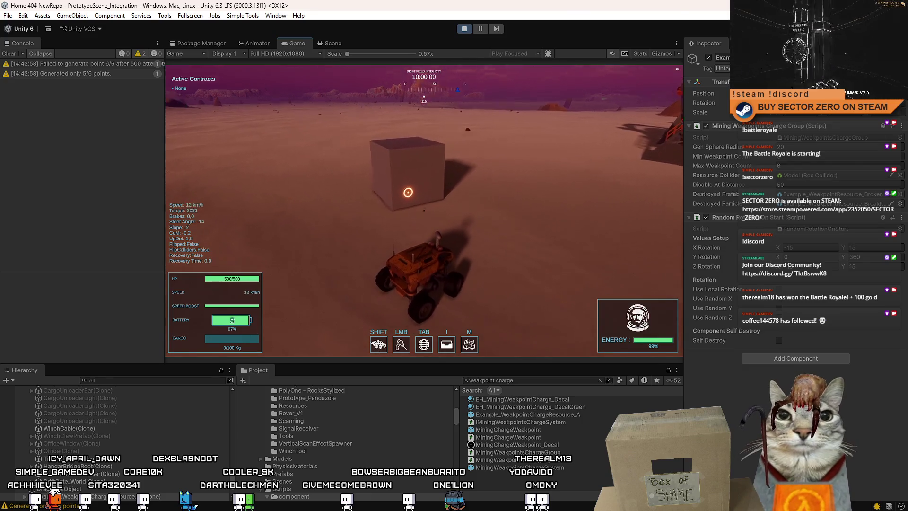
{"action": "key", "text": "s"}
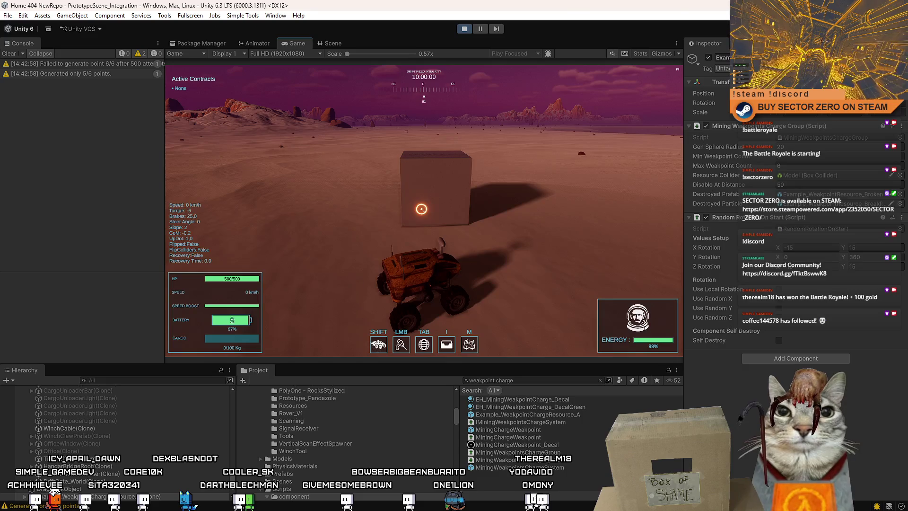
{"action": "key", "text": "w"}
{"action": "key", "text": "a"}
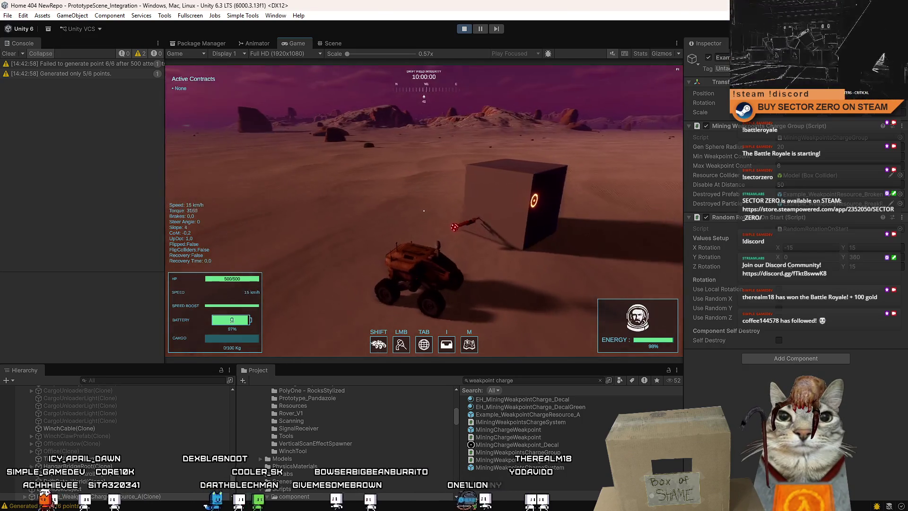
{"action": "key", "text": "s"}
{"action": "left_click", "coordinate": [424, 210]}
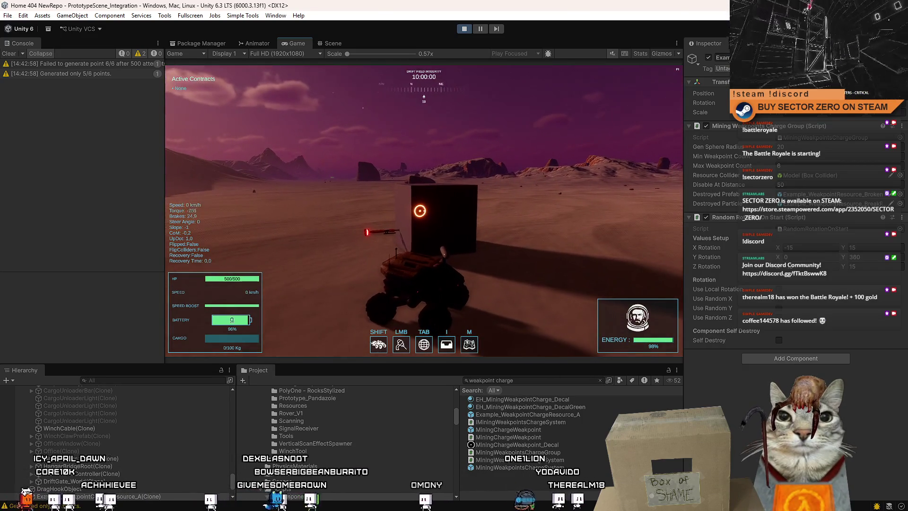
- Drive around the broken cube, then pause and stop play mode
{"action": "key", "text": "w"}
{"action": "key", "text": "a"}
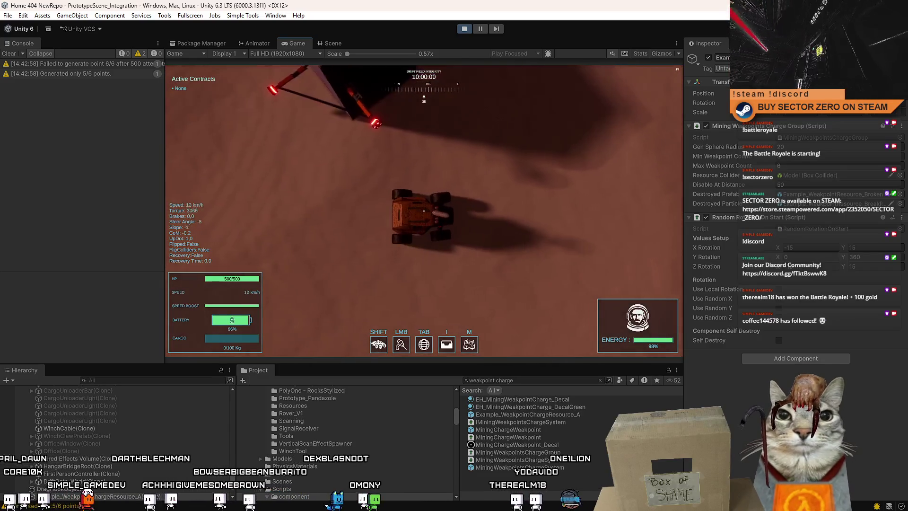
{"action": "key", "text": "s"}
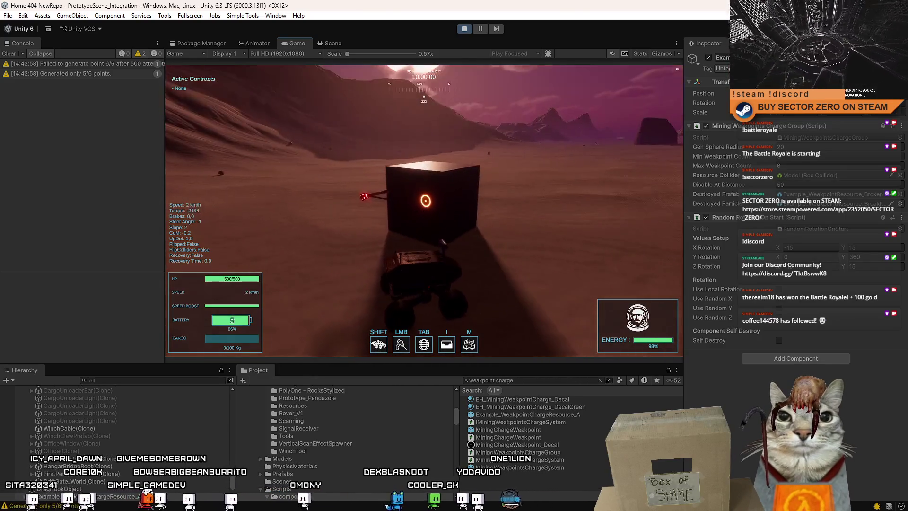
{"action": "key", "text": "w"}
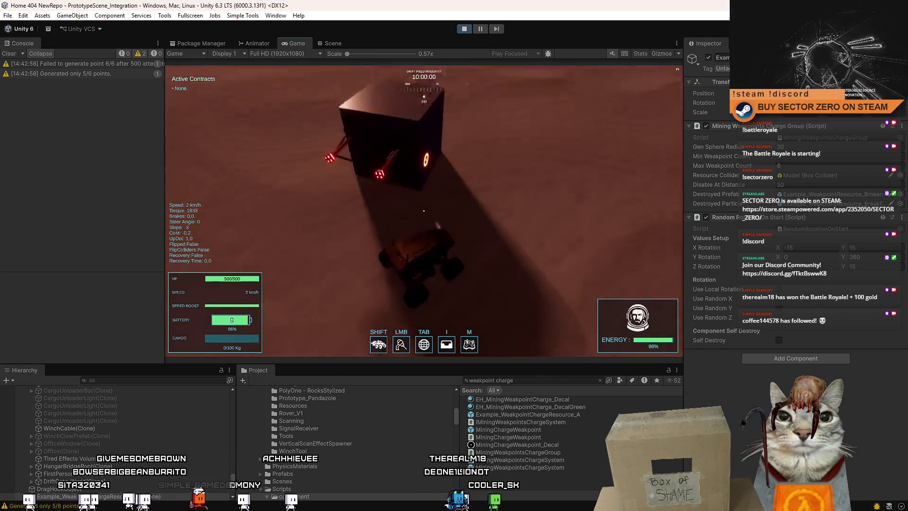
{"action": "key", "text": "s"}
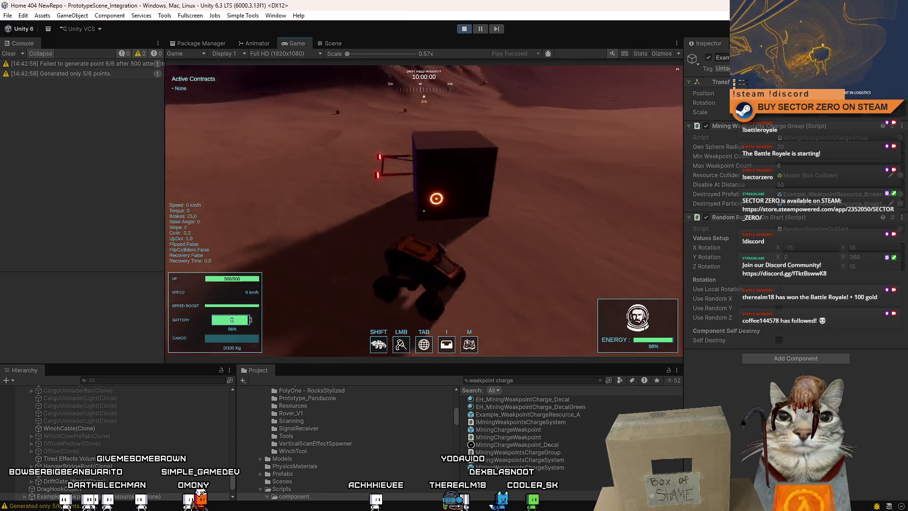
{"action": "key", "text": "w"}
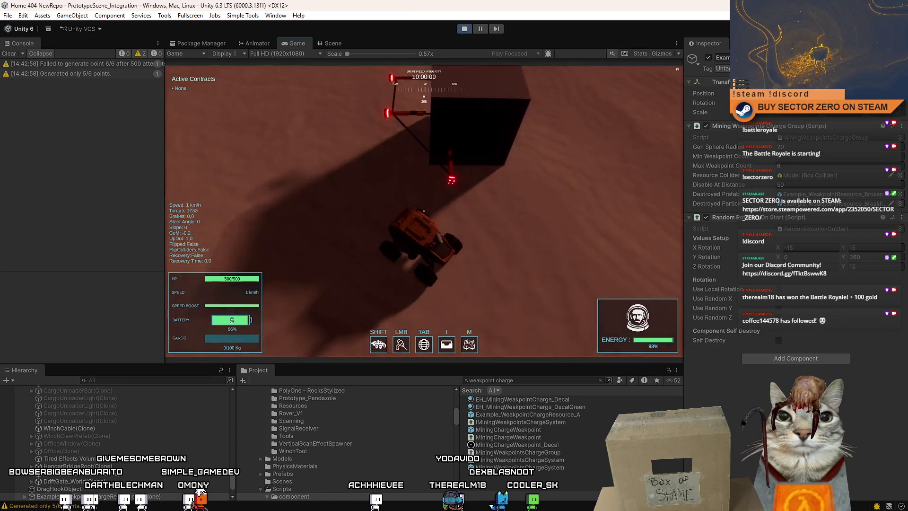
{"action": "key", "text": "s"}
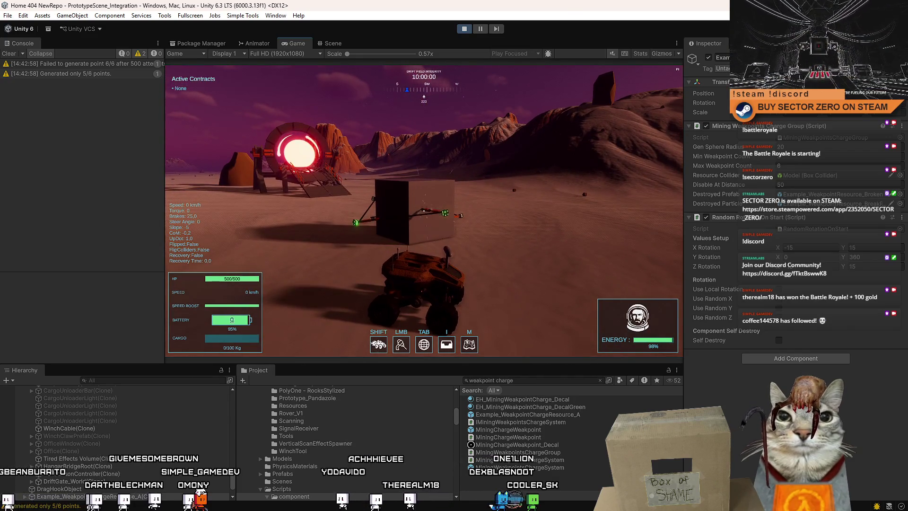
{"action": "key", "text": "w"}
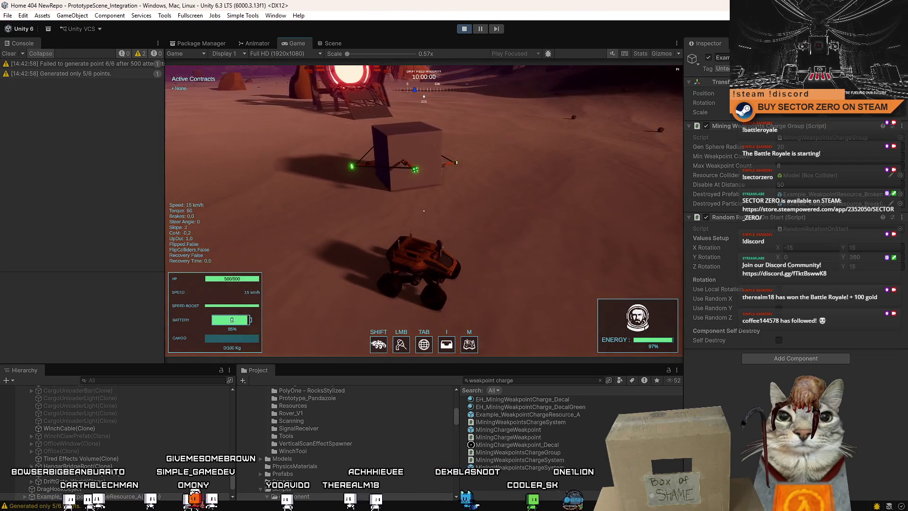
{"action": "key", "text": "w"}
{"action": "key", "text": "a"}
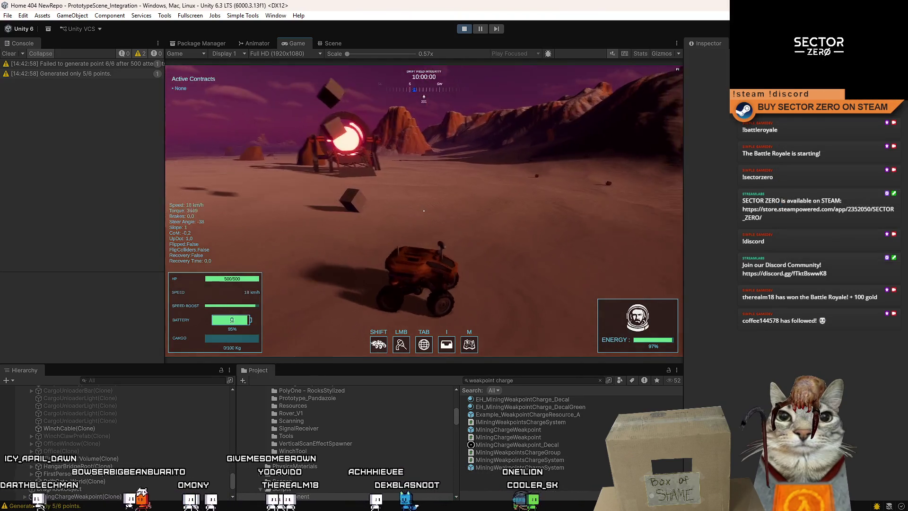
{"action": "key", "text": "Escape"}
{"action": "key", "text": "Escape"}
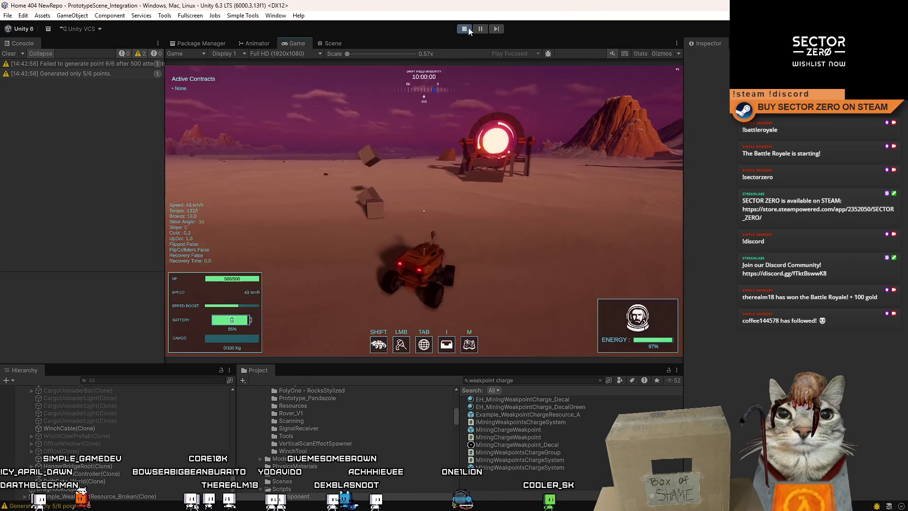
{"action": "left_click", "coordinate": [464, 28]}
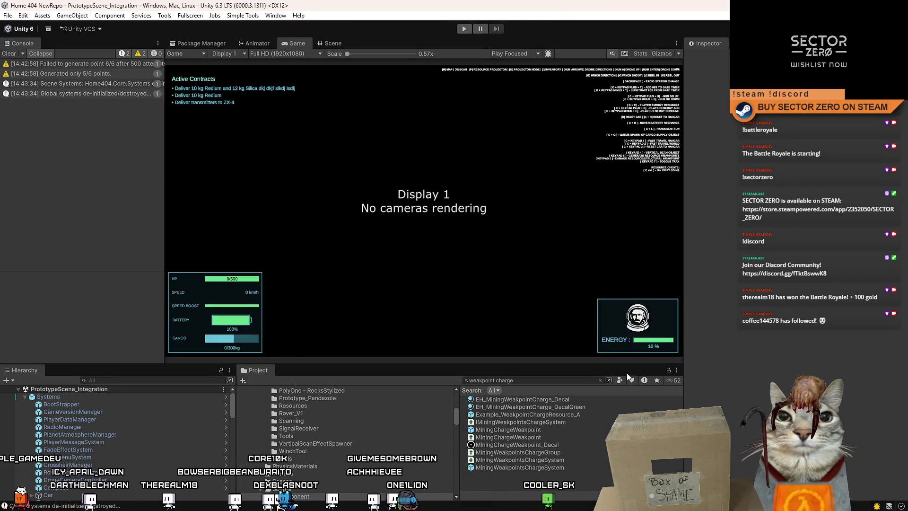
- Open the MiningChargeWeakpoint prefab and move Charge_Head out of Charge to the prefab root
{"action": "double_click", "coordinate": [524, 430]}
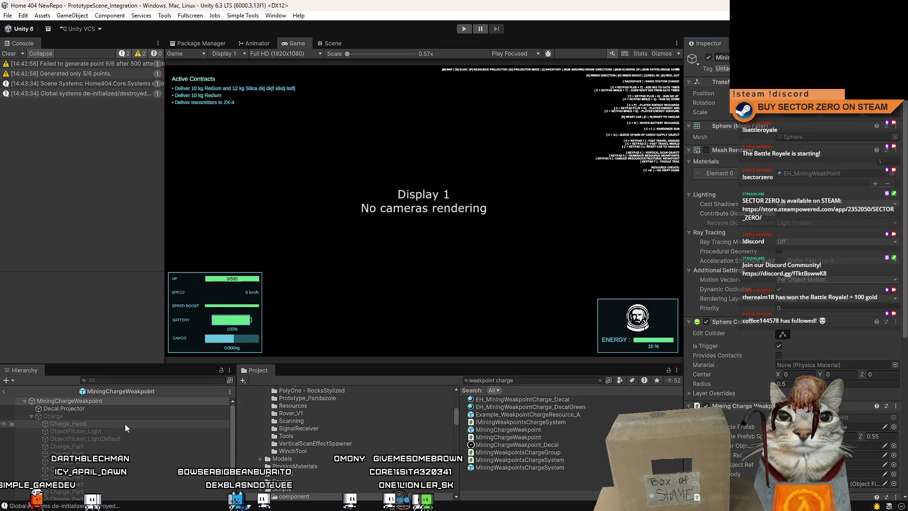
{"action": "mouse_move", "coordinate": [232, 417]}
{"action": "left_mouse_down"}
{"action": "mouse_move", "coordinate": [231, 452]}
{"action": "mouse_move", "coordinate": [233, 418]}
{"action": "left_mouse_up"}
{"action": "left_click", "coordinate": [75, 424]}
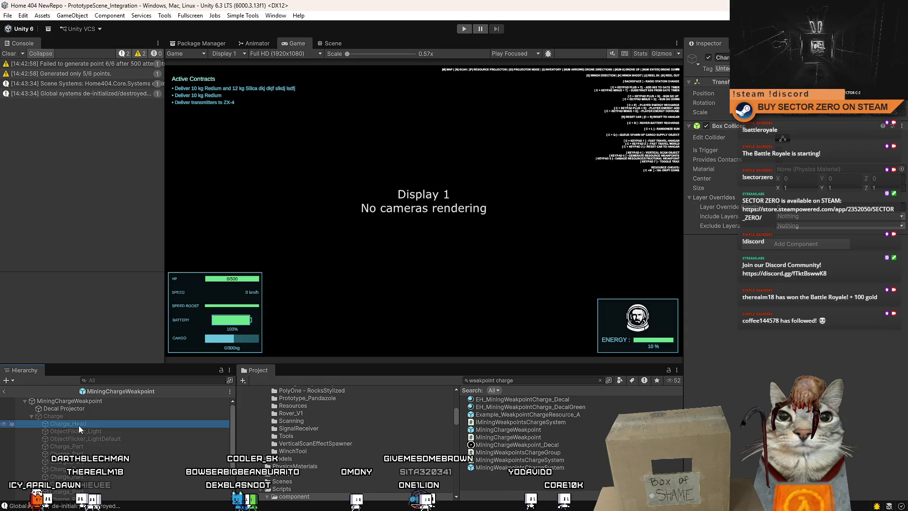
{"action": "left_click", "coordinate": [79, 415]}
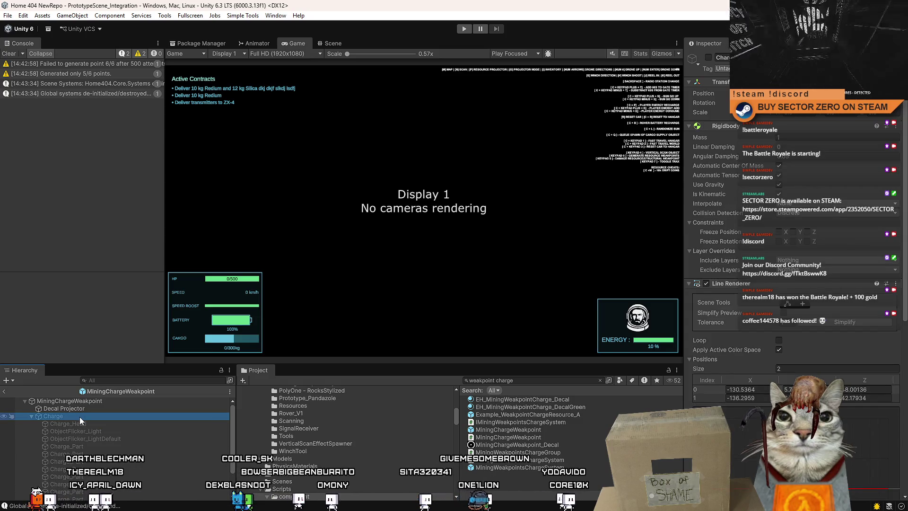
{"action": "left_click", "coordinate": [90, 424]}
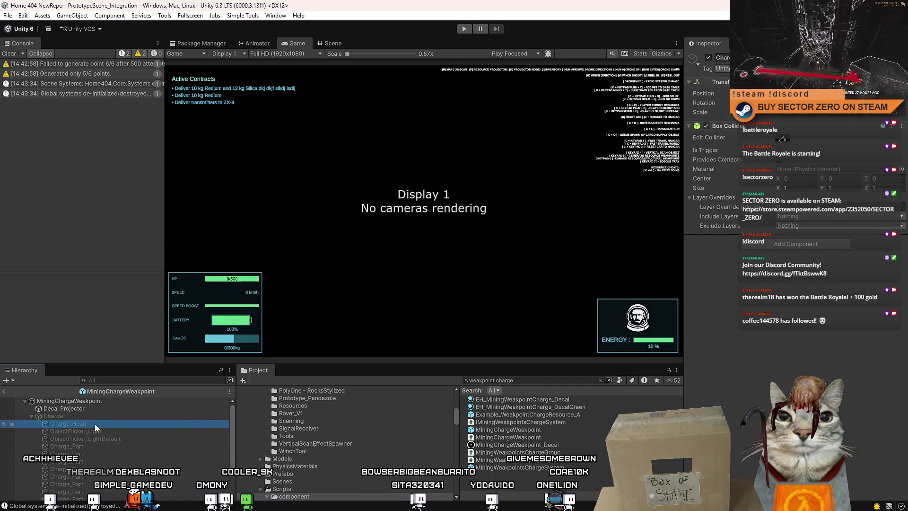
{"action": "left_click_drag", "start_coordinate": [95, 424], "coordinate": [97, 414]}
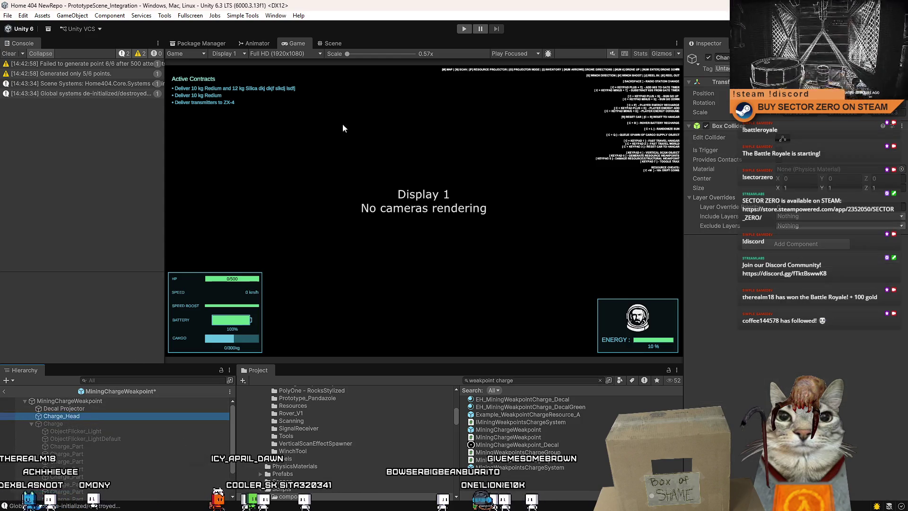
- Disable Charge_Head's Box Collider, save the prefab, and enter play mode
{"action": "left_click", "coordinate": [326, 42]}
{"action": "left_click", "coordinate": [305, 43]}
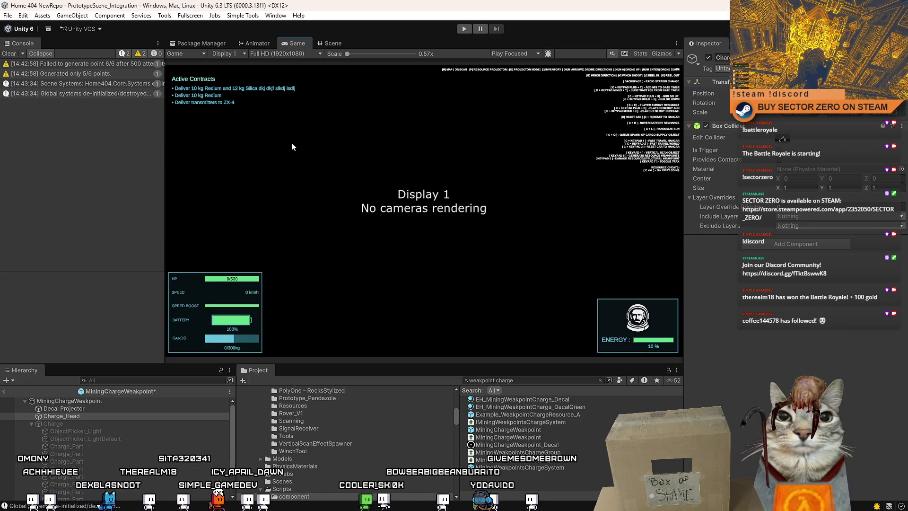
{"action": "left_click", "coordinate": [706, 126]}
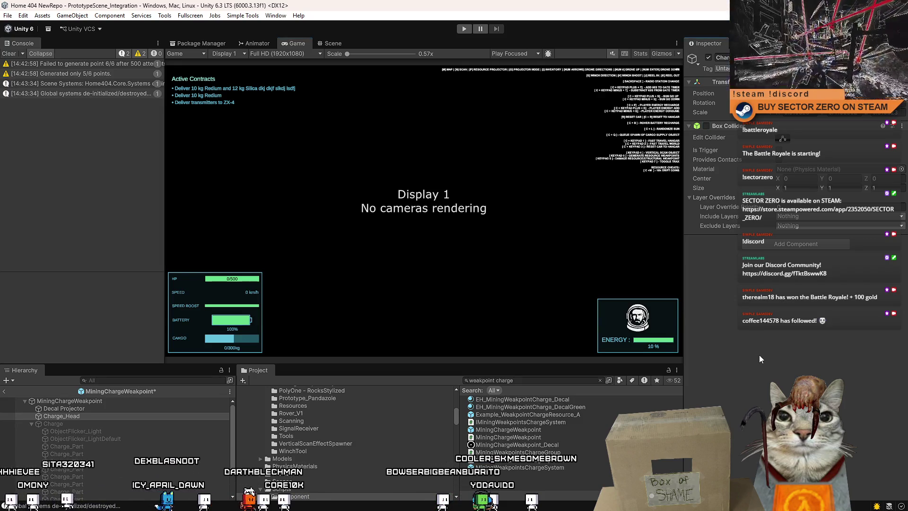
{"action": "left_click", "coordinate": [98, 416]}
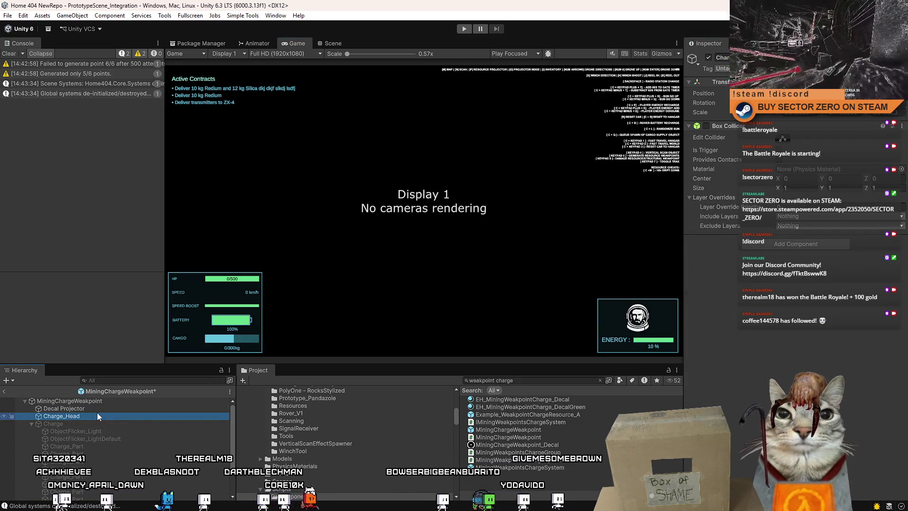
{"action": "key", "text": "ctrl+s"}
{"action": "left_click", "coordinate": [464, 28]}
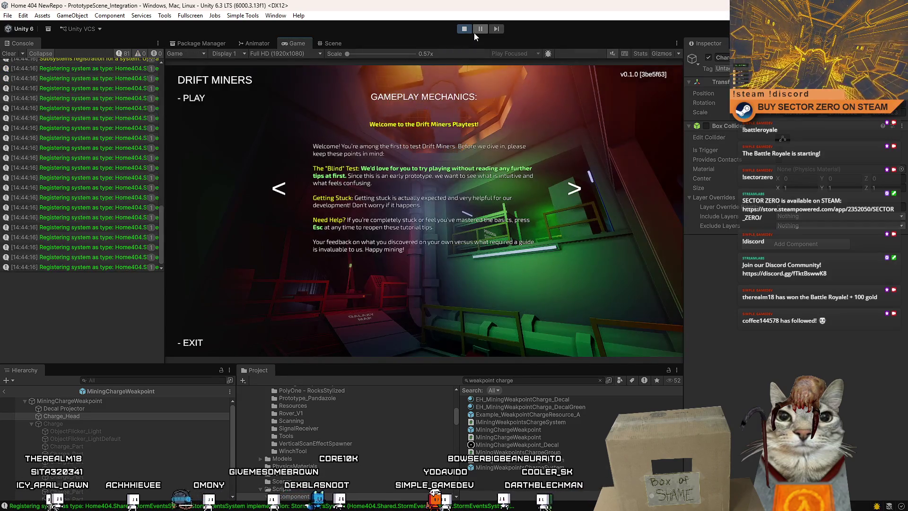
- Exit prefab mode and drop an Example_WeakpointChargeResource_A cube into the desert ahead of the rover
{"action": "left_click", "coordinate": [193, 100]}
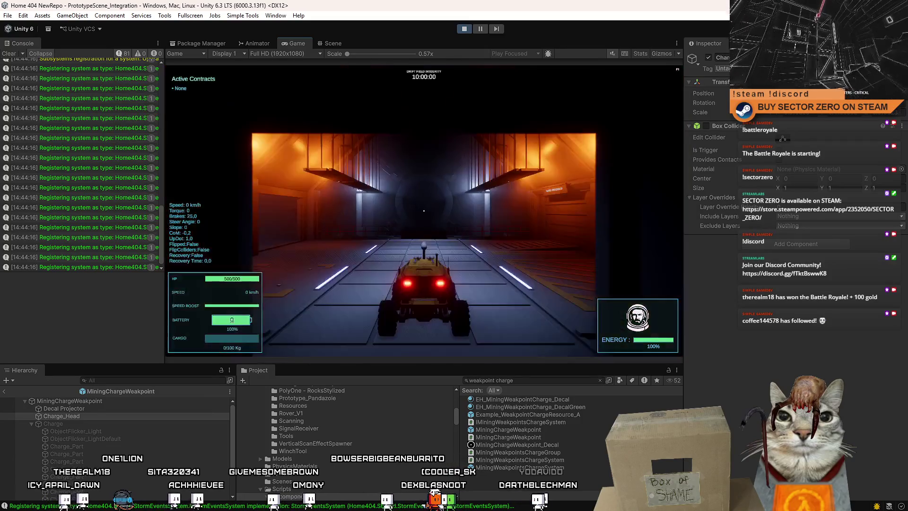
{"action": "key", "text": "Escape"}
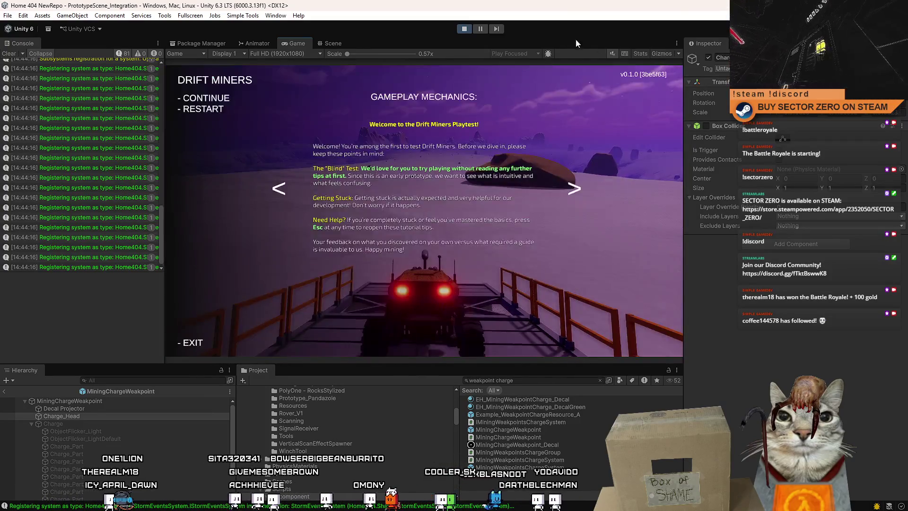
{"action": "left_click", "coordinate": [339, 41]}
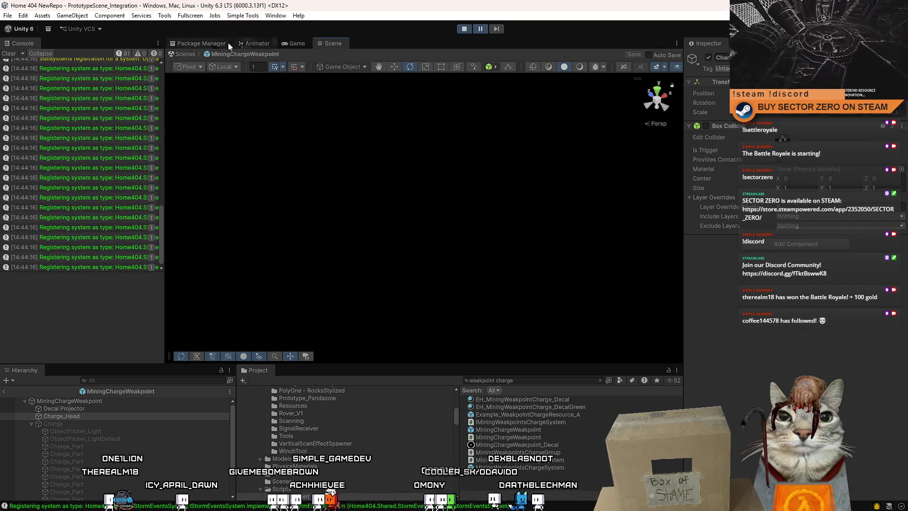
{"action": "left_click", "coordinate": [179, 53]}
{"action": "left_click_drag", "start_coordinate": [452, 144], "coordinate": [453, 158]}
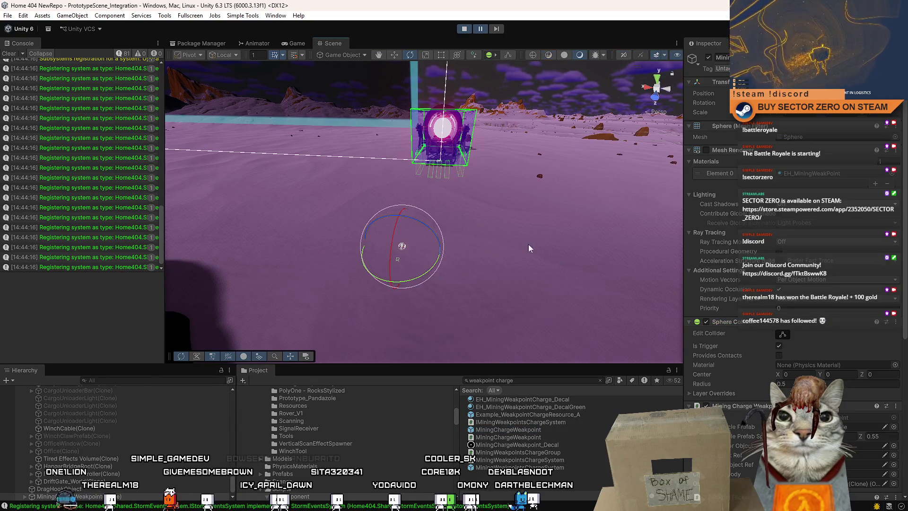
{"action": "left_click_drag", "start_coordinate": [528, 244], "coordinate": [569, 369]}
{"action": "left_click_drag", "start_coordinate": [560, 416], "coordinate": [382, 263]}
{"action": "key", "text": "ctrl+2"}
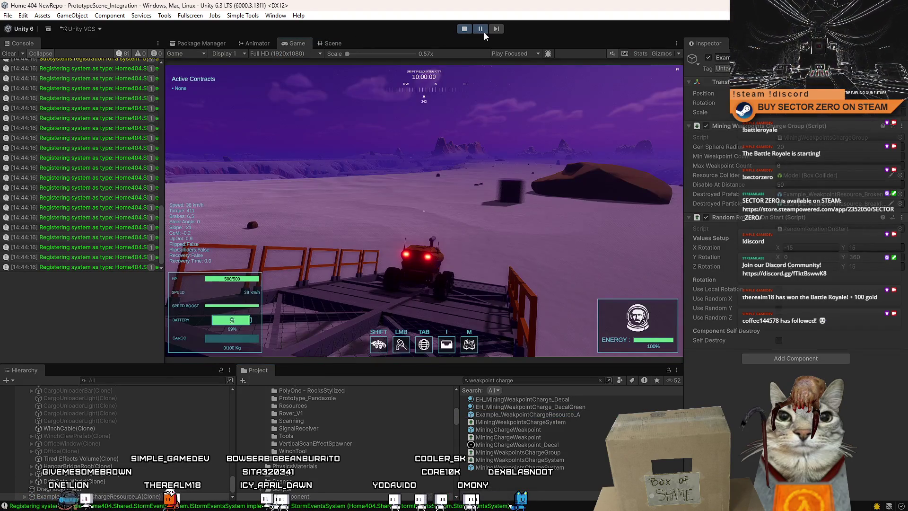
- Clear the console, then drive the rover to the new cube and blast it apart
{"action": "key", "text": "w"}
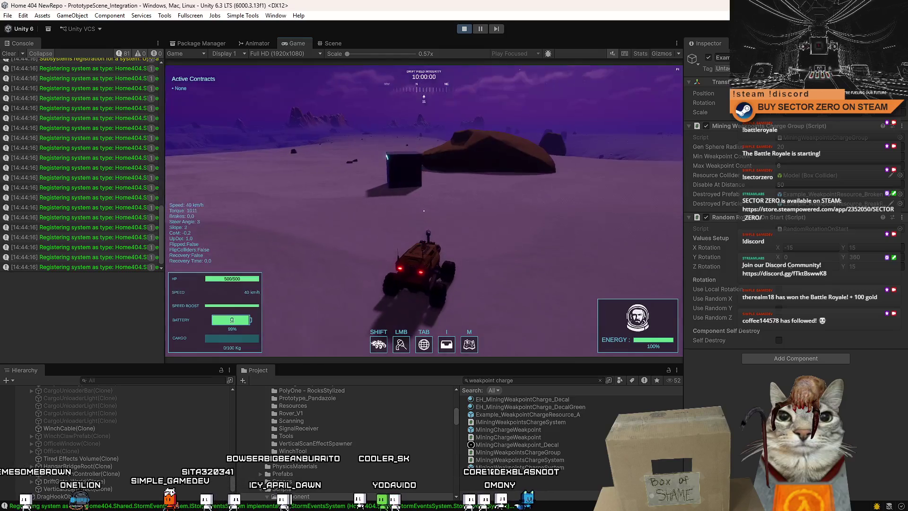
{"action": "key", "text": "Escape"}
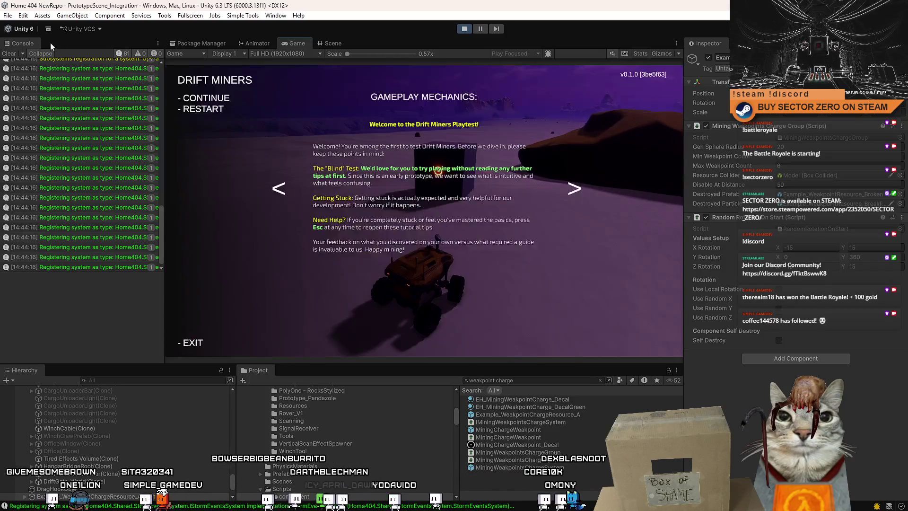
{"action": "left_click", "coordinate": [8, 54]}
{"action": "left_click", "coordinate": [206, 98]}
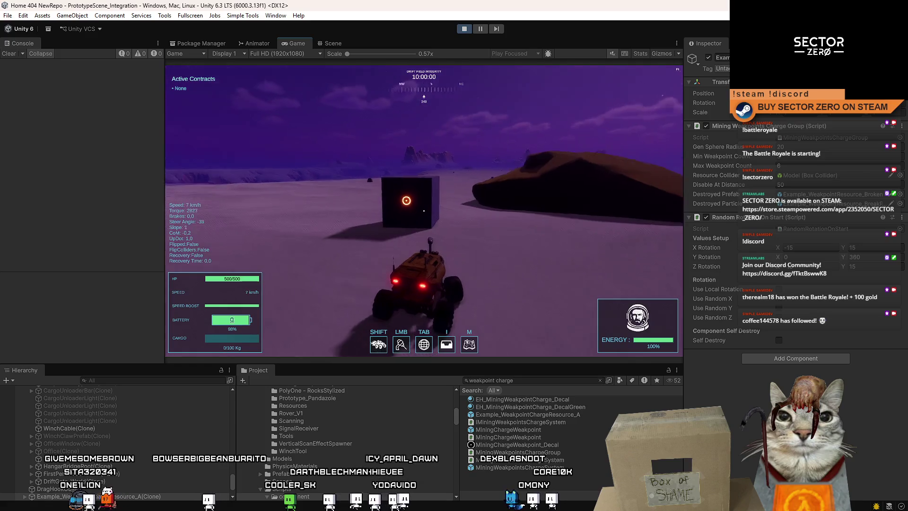
{"action": "key", "text": "w"}
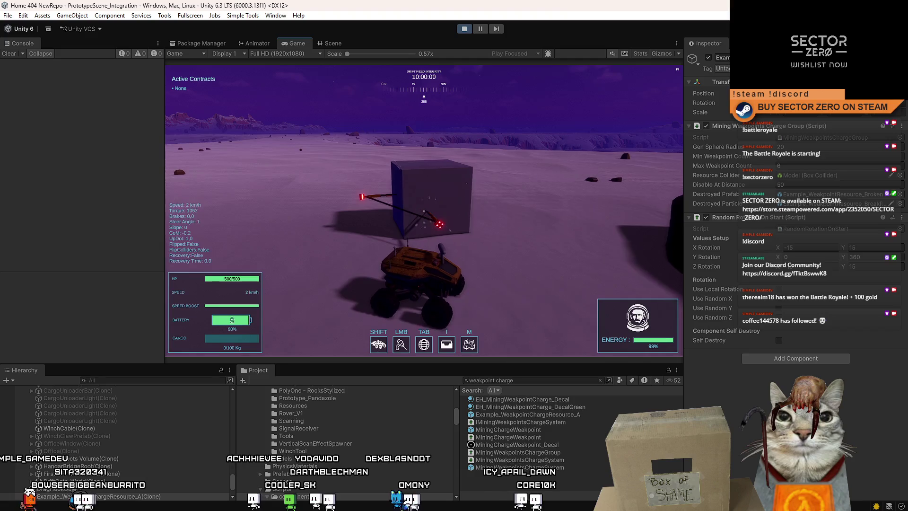
{"action": "key", "text": "w"}
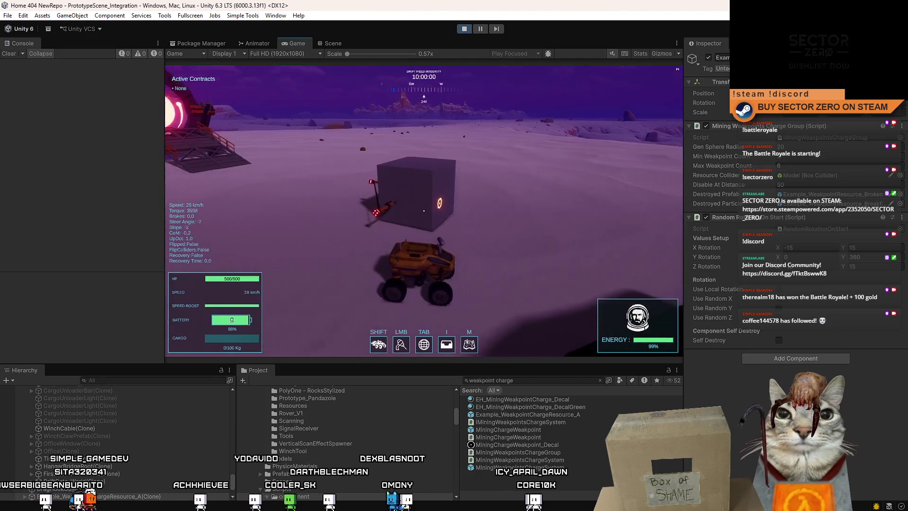
{"action": "key", "text": "s"}
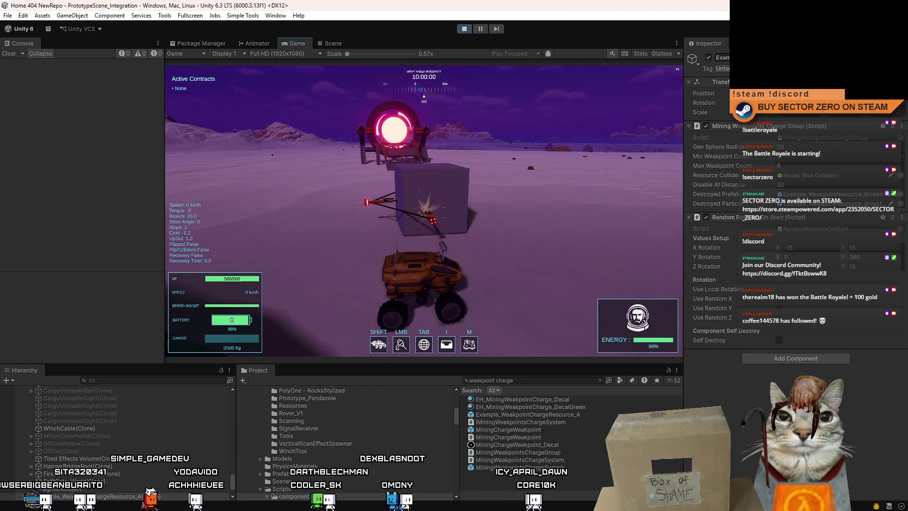
{"action": "key", "text": "w"}
{"action": "key", "text": "a"}
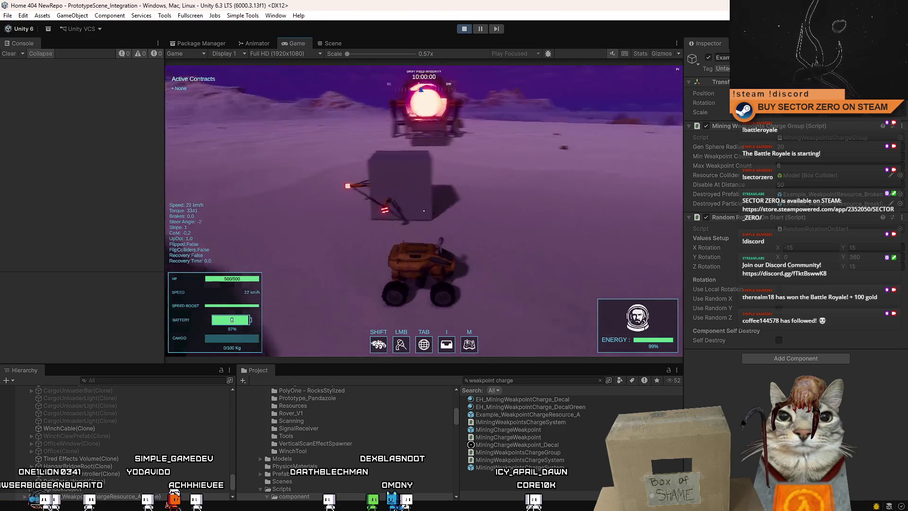
{"action": "key", "text": "s"}
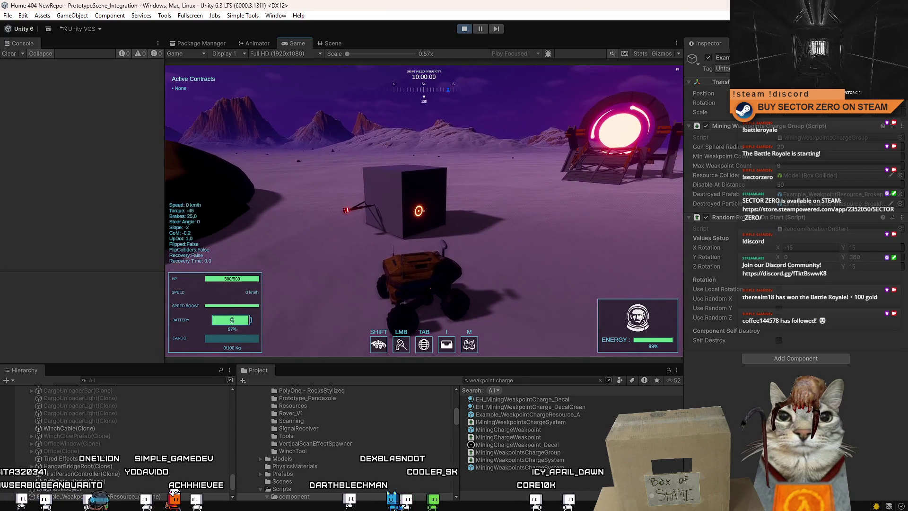
- Drive away from the fragments, then pause and stop play mode
{"action": "key", "text": "w"}
{"action": "key", "text": "a"}
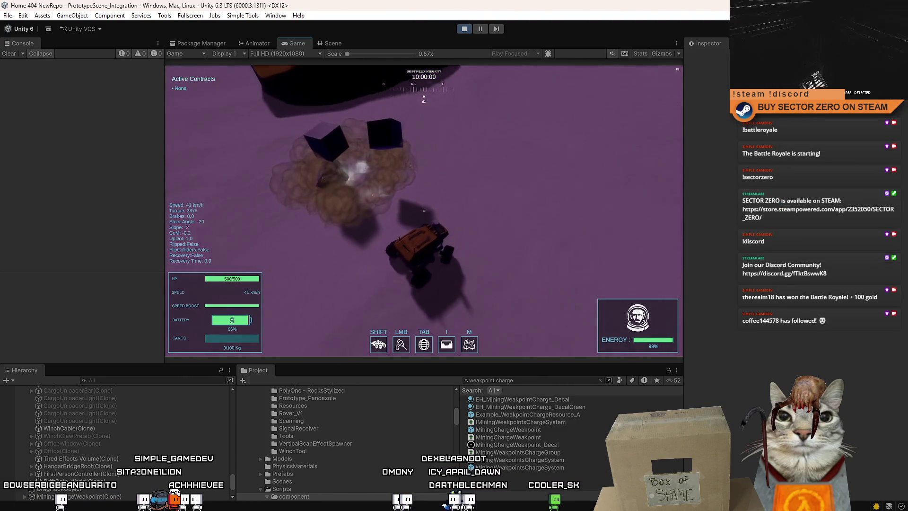
{"action": "key", "text": "Escape"}
{"action": "left_click", "coordinate": [463, 29]}
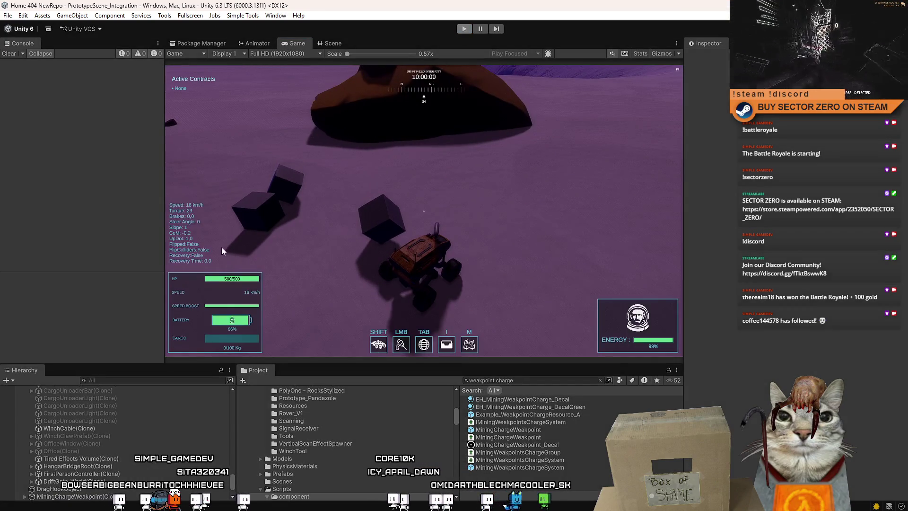
{"action": "key", "text": "alt+Tab"}
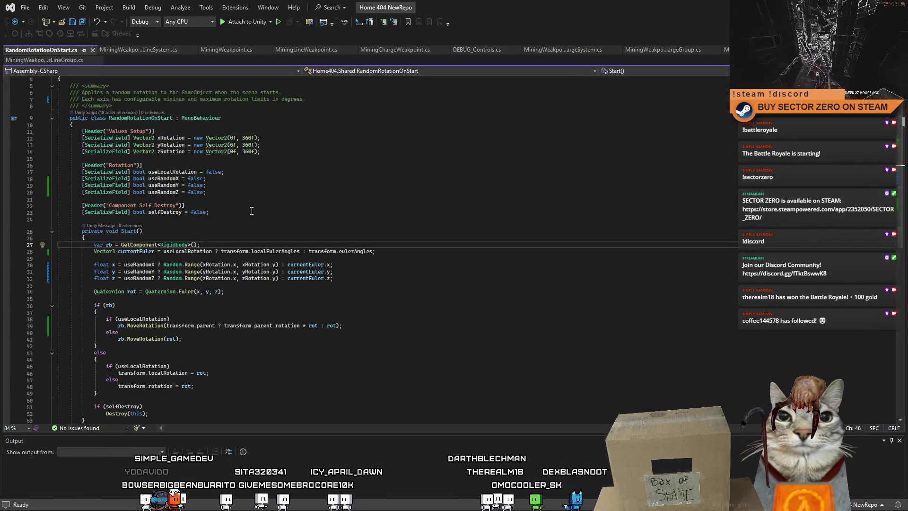
{"action": "key", "text": "alt+Tab"}
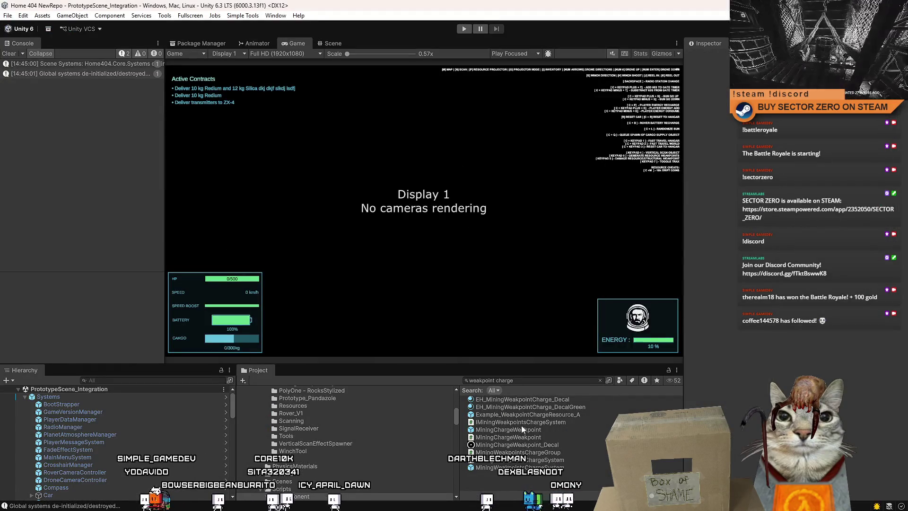
- Open the MiningChargeWeakpoint prefab and select its Charge_Head child
{"action": "left_click", "coordinate": [532, 430]}
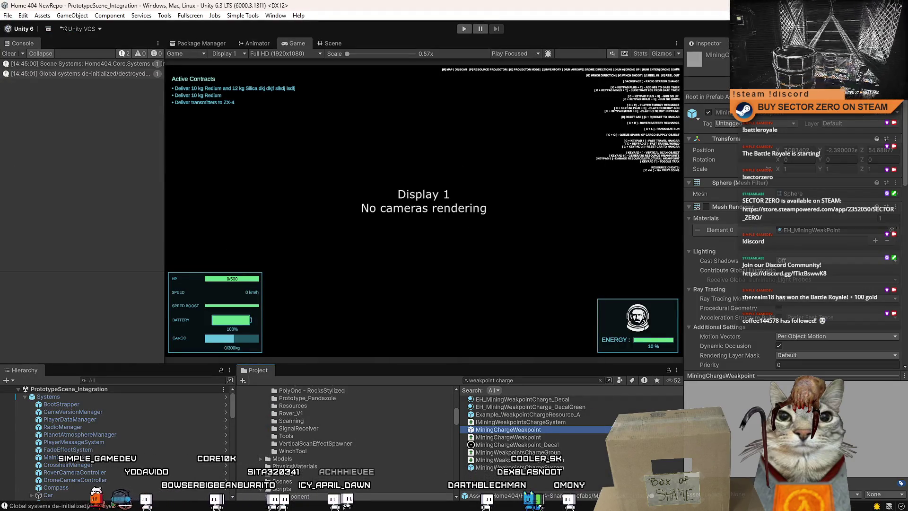
{"action": "double_click", "coordinate": [532, 429]}
{"action": "left_click", "coordinate": [101, 416]}
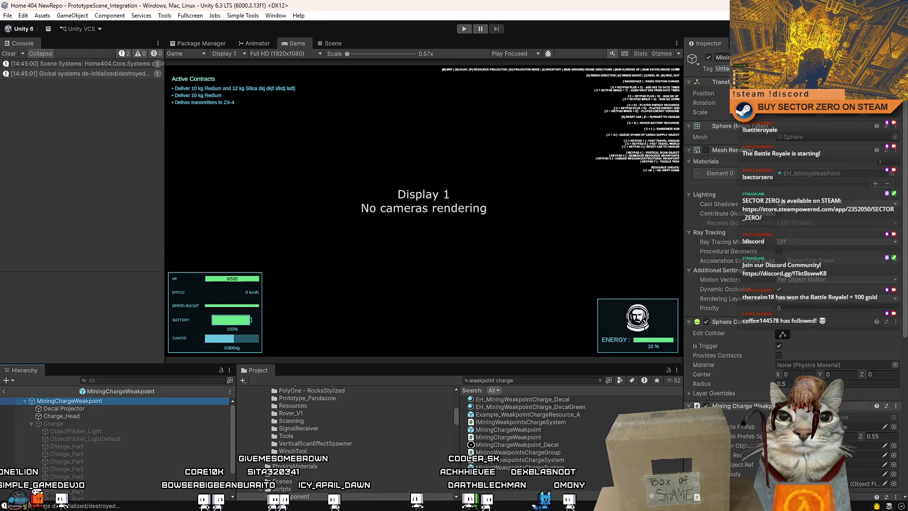
{"action": "scroll", "coordinate": [823, 362], "scroll_direction": "down", "scroll_amount": 5}
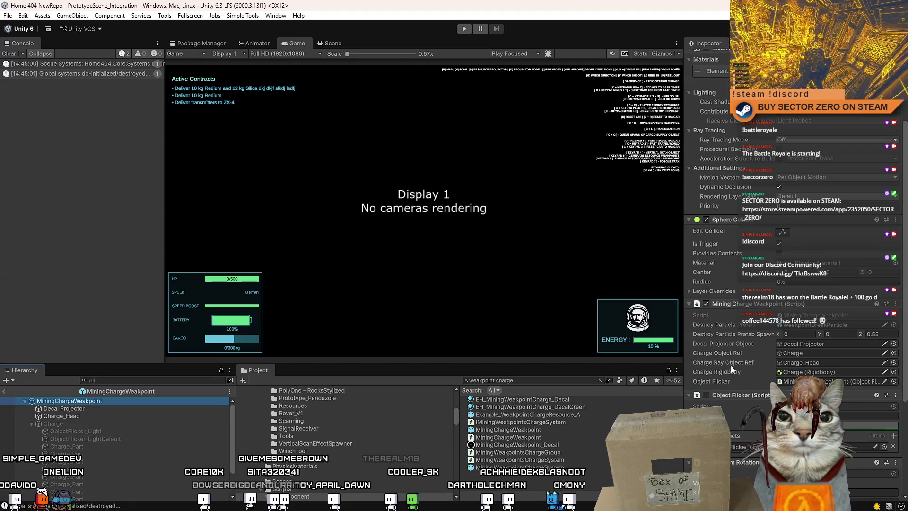
{"action": "left_click", "coordinate": [85, 409]}
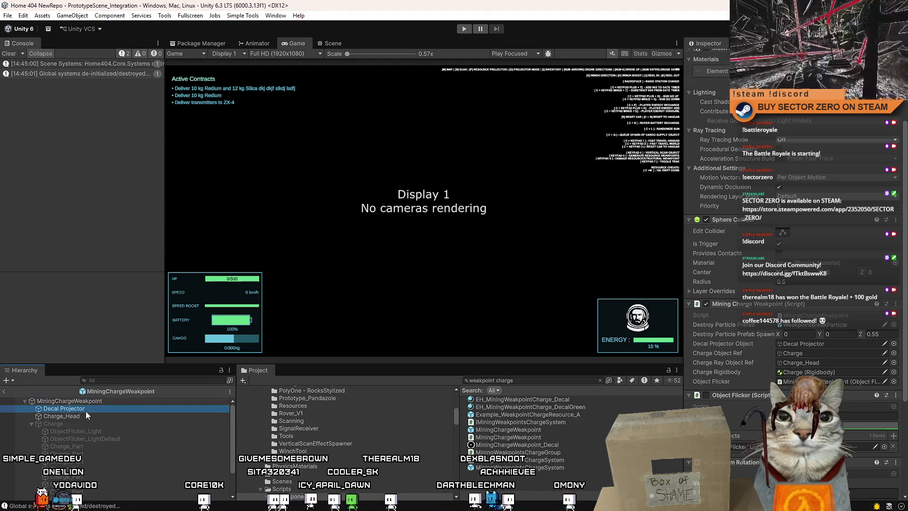
{"action": "left_click", "coordinate": [86, 415]}
- Rename Charge_Head to Charge_Cable_Ray
{"action": "left_click", "coordinate": [95, 414]}
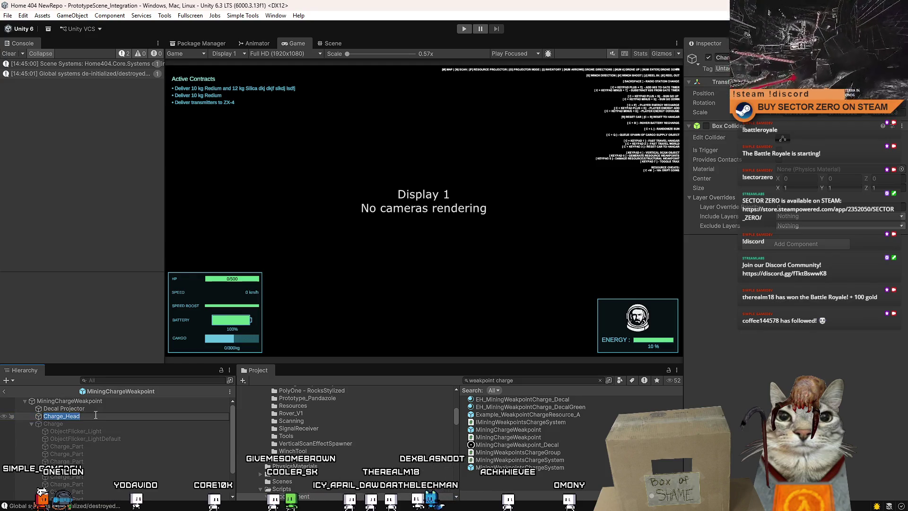
{"action": "key", "text": "BackSpace"}
{"action": "key", "text": "BackSpace"}
{"action": "key", "text": "BackSpace"}
{"action": "key", "text": "BackSpace"}
{"action": "type", "text": "Ray"}
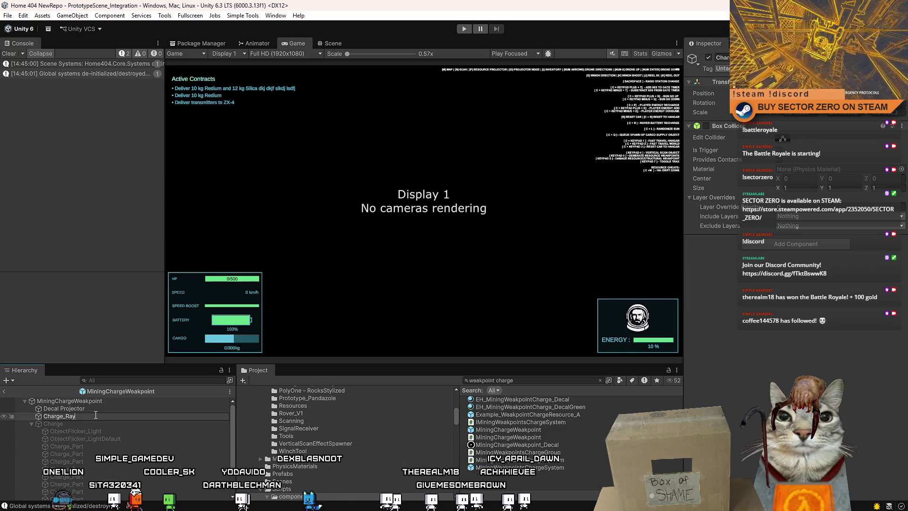
{"action": "key", "text": "BackSpace"}
{"action": "key", "text": "BackSpace"}
{"action": "key", "text": "BackSpace"}
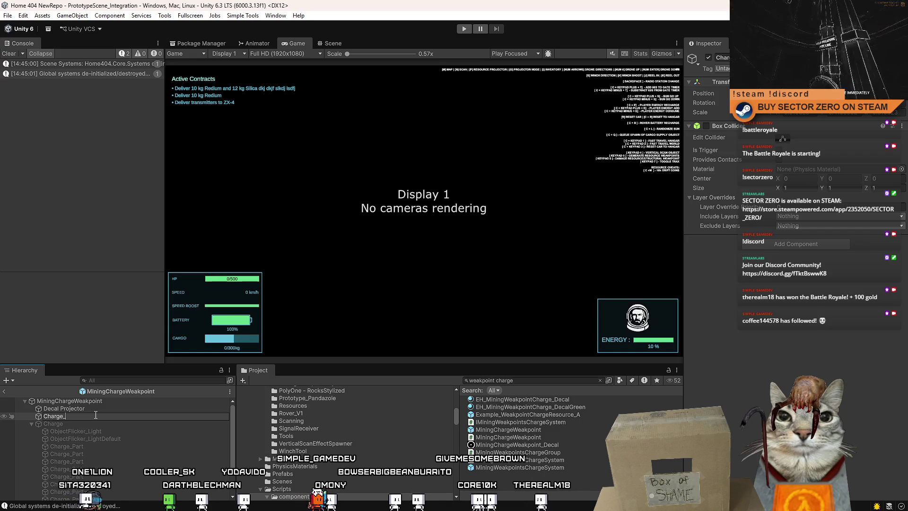
{"action": "type", "text": "Cable_Ray"}
{"action": "key", "text": "Return"}
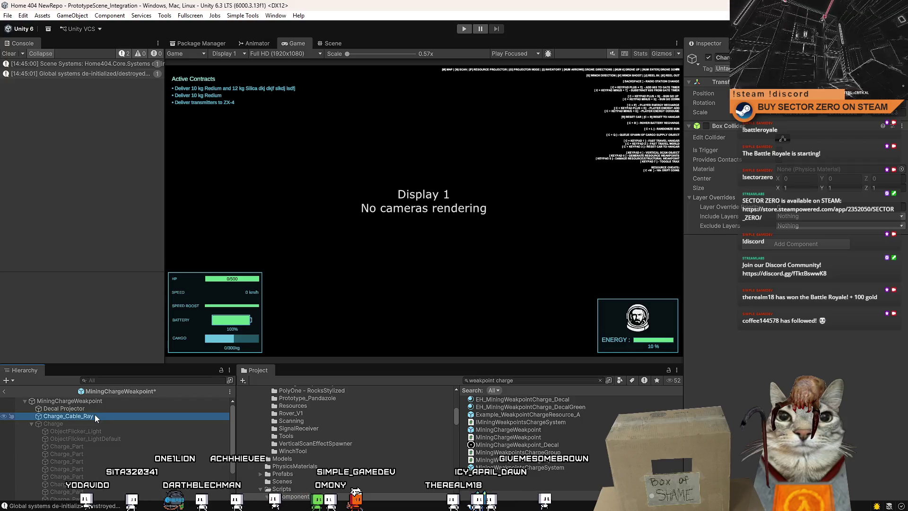
{"action": "left_click", "coordinate": [113, 408]}
{"action": "left_click", "coordinate": [95, 415]}
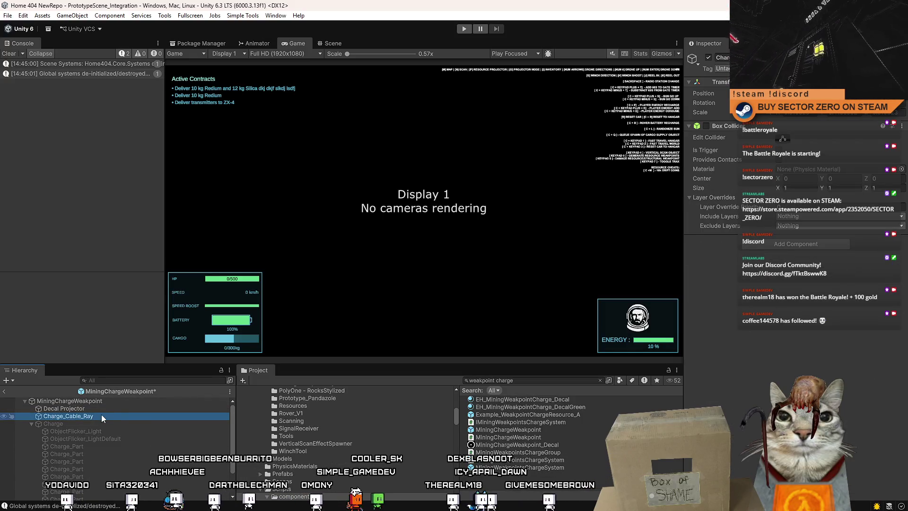
- Remove the Box Collider component from Charge_Cable_Ray
{"action": "left_click", "coordinate": [121, 408]}
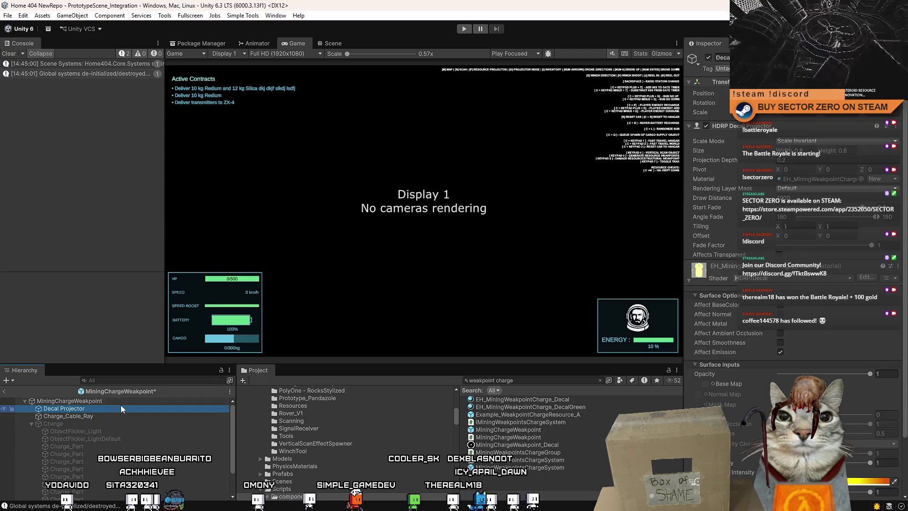
{"action": "left_click", "coordinate": [109, 416]}
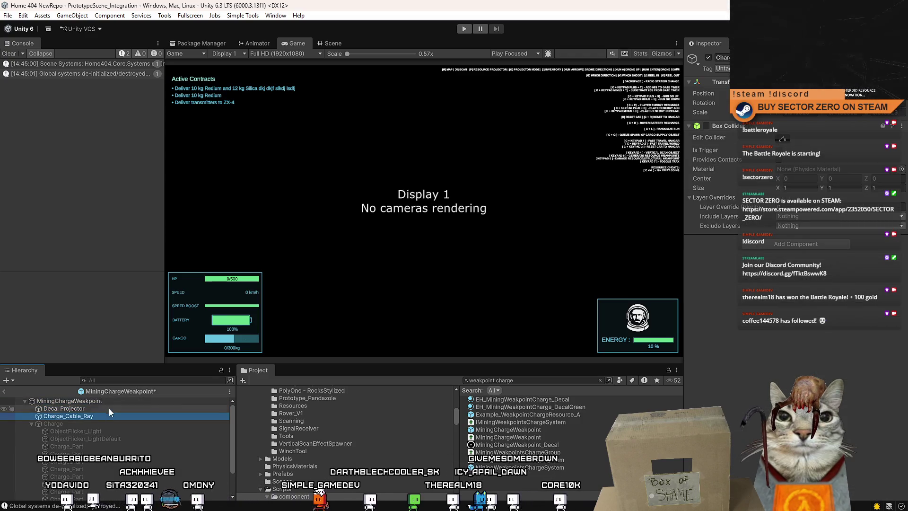
{"action": "left_click", "coordinate": [113, 402]}
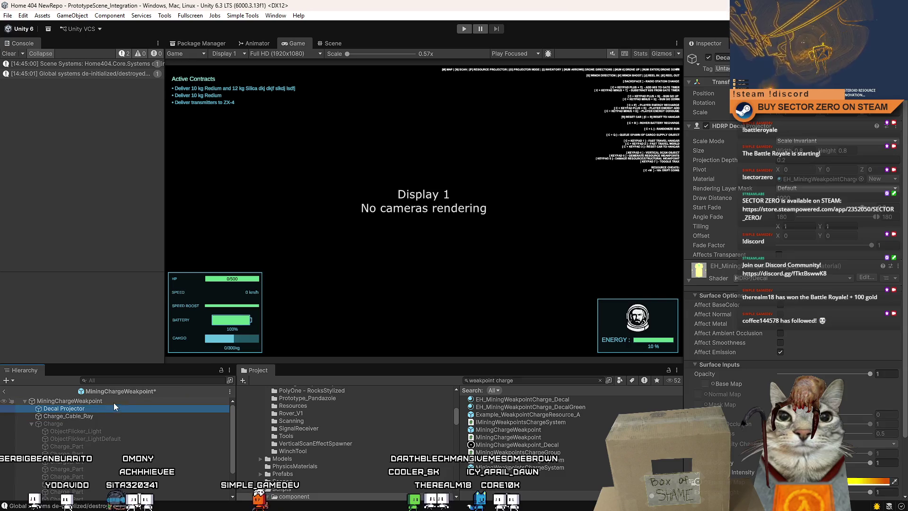
{"action": "scroll", "coordinate": [830, 368], "scroll_direction": "down", "scroll_amount": 5}
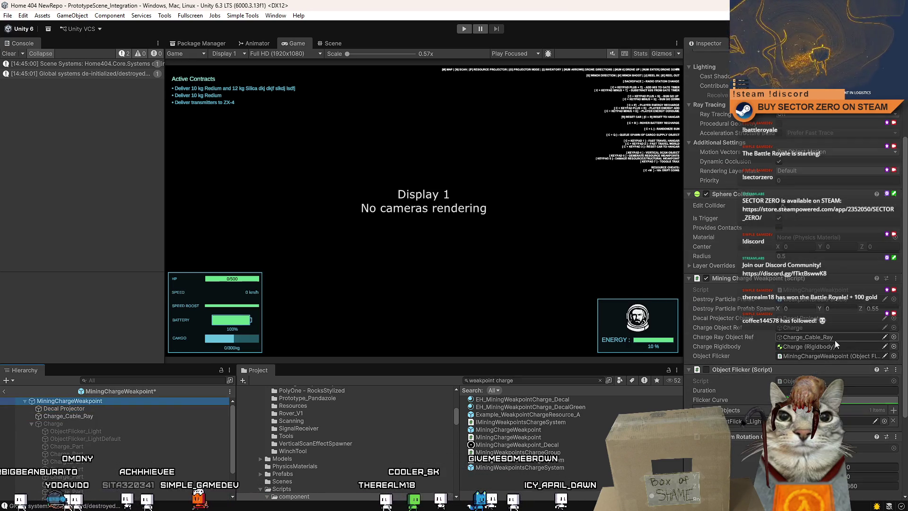
{"action": "left_click", "coordinate": [123, 409]}
{"action": "left_click", "coordinate": [124, 416]}
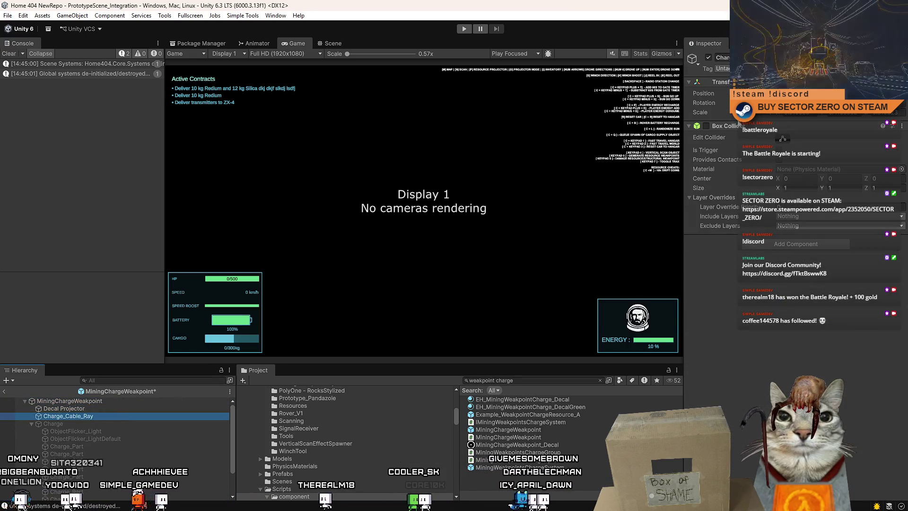
{"action": "right_click", "coordinate": [730, 126]}
{"action": "left_click", "coordinate": [762, 169]}
{"action": "left_click", "coordinate": [103, 416]}
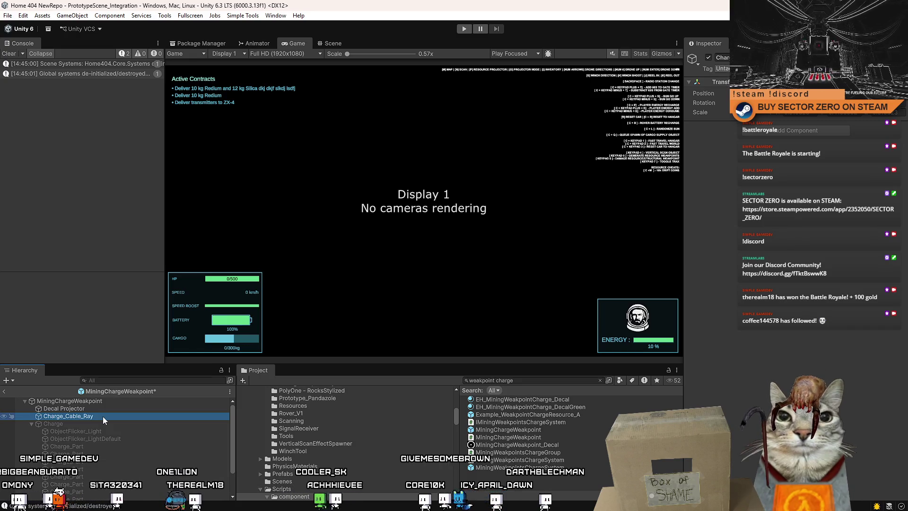
- Select the MiningChargeWeakpoint root and open its script in Visual Studio
{"action": "left_click", "coordinate": [267, 453]}
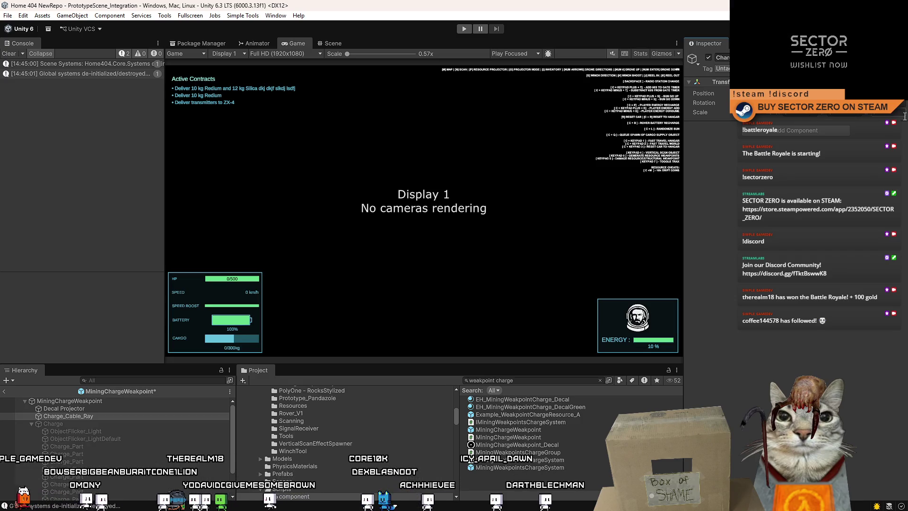
{"action": "left_click", "coordinate": [101, 408]}
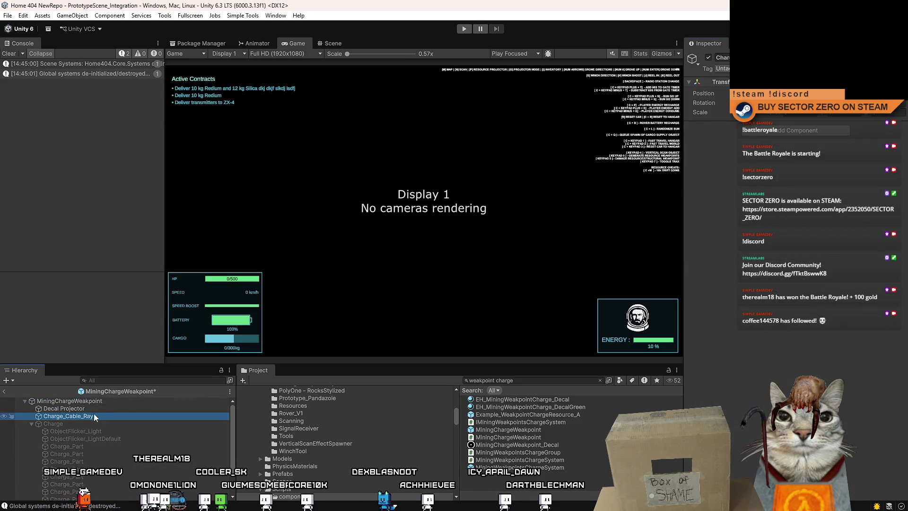
{"action": "left_click", "coordinate": [116, 401]}
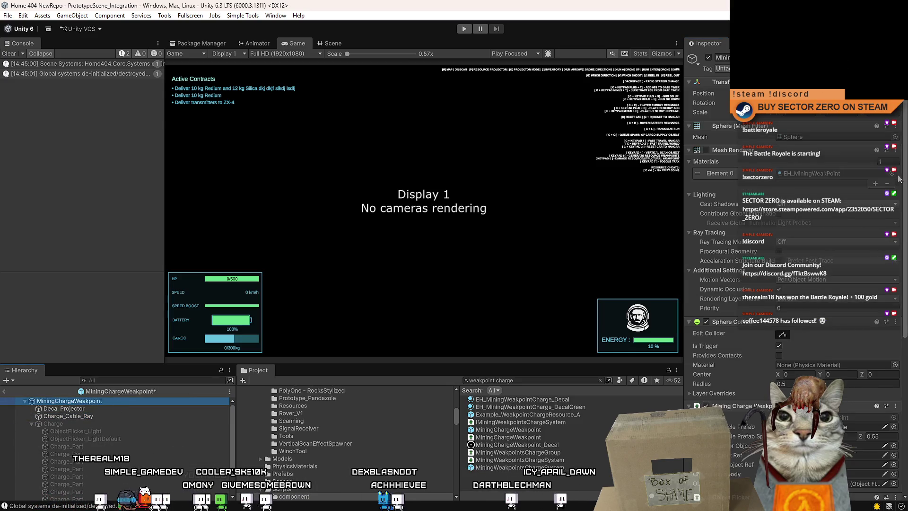
{"action": "scroll", "coordinate": [882, 179], "scroll_direction": "down", "scroll_amount": 5}
{"action": "double_click", "coordinate": [508, 437]}
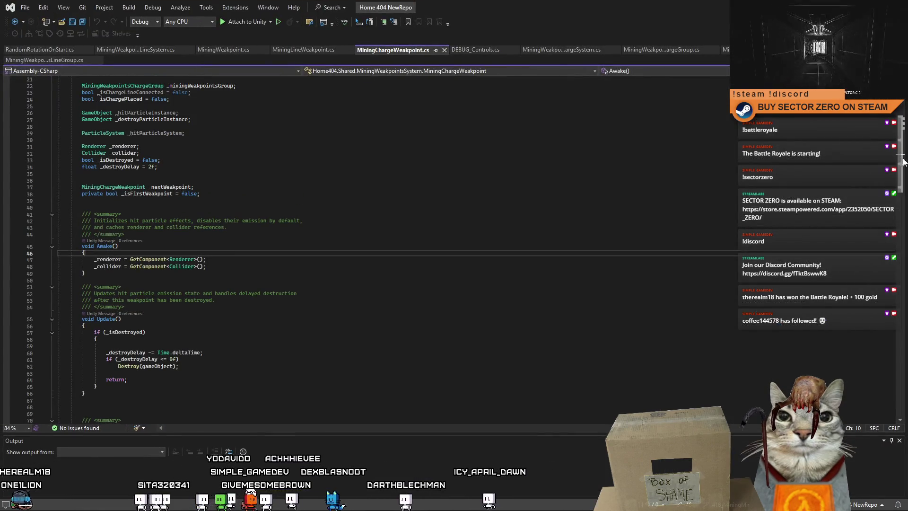
{"action": "scroll", "coordinate": [371, 194], "scroll_direction": "up", "scroll_amount": 8}
{"action": "left_click", "coordinate": [370, 193]}
- Rename chargeRayObjectRef to chargeCableRay and chargeObjectRef to chargeObject, then save
{"action": "key", "text": "Left"}
{"action": "key", "text": "ctrl+w"}
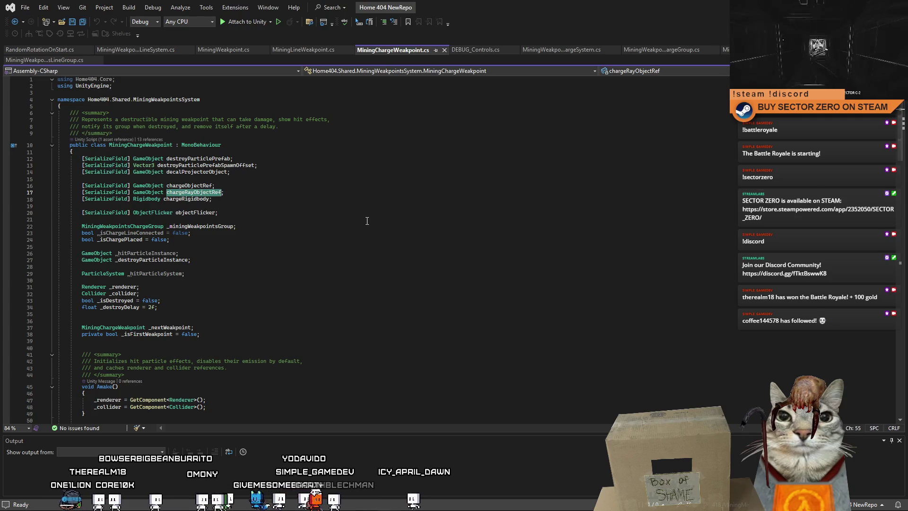
{"action": "key", "text": "ctrl+r"}
{"action": "key", "text": "ctrl+r"}
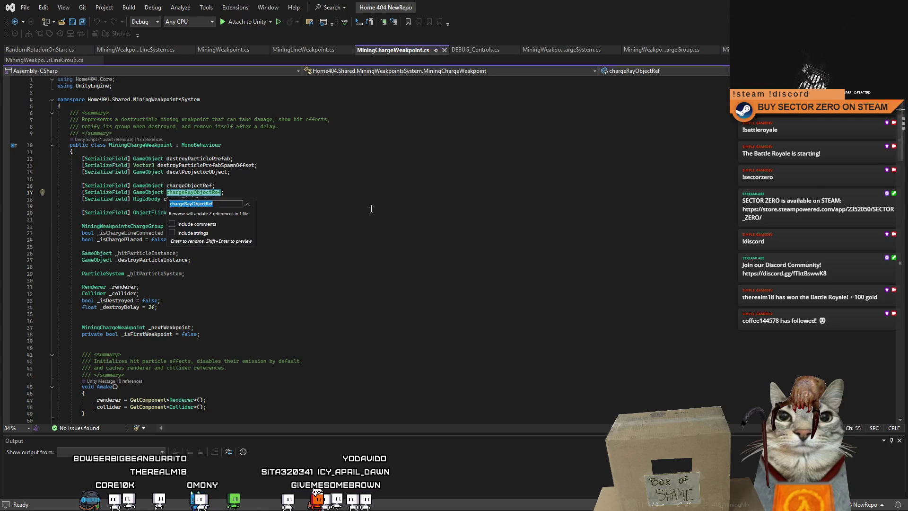
{"action": "type", "text": "chargeCable"}
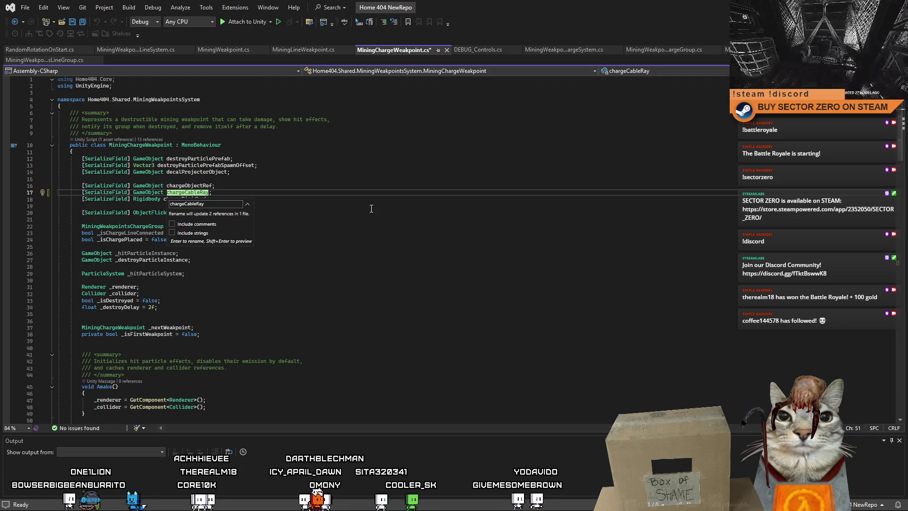
{"action": "key", "text": "Return"}
{"action": "left_click", "coordinate": [327, 202]}
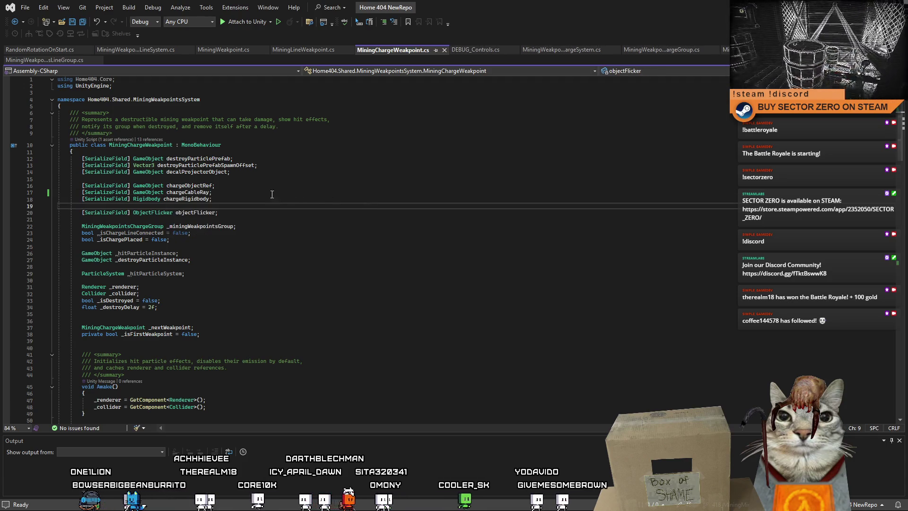
{"action": "double_click", "coordinate": [208, 186]}
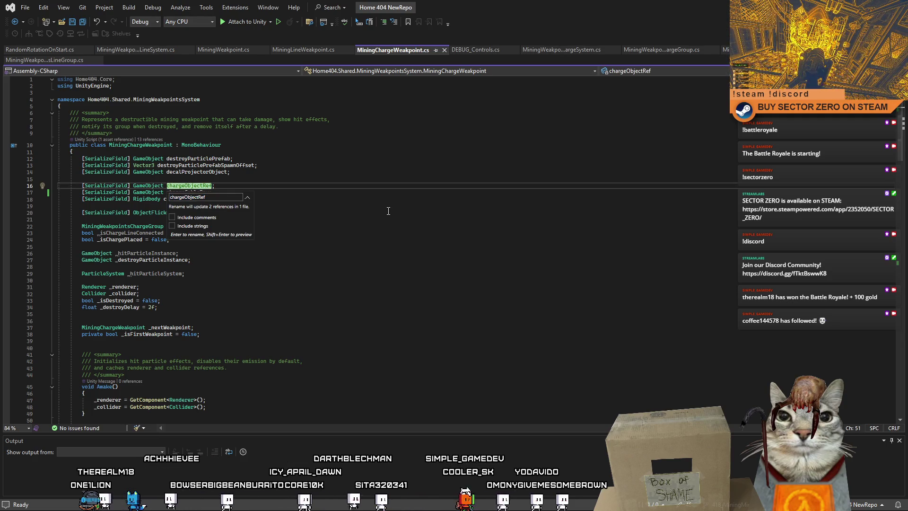
{"action": "key", "text": "BackSpace"}
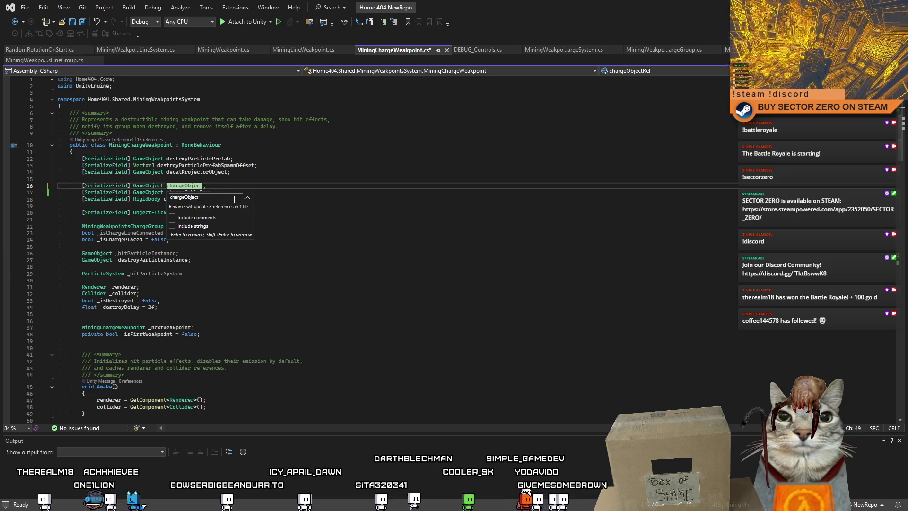
{"action": "key", "text": "Return"}
{"action": "left_click", "coordinate": [452, 237]}
{"action": "key", "text": "ctrl+s"}
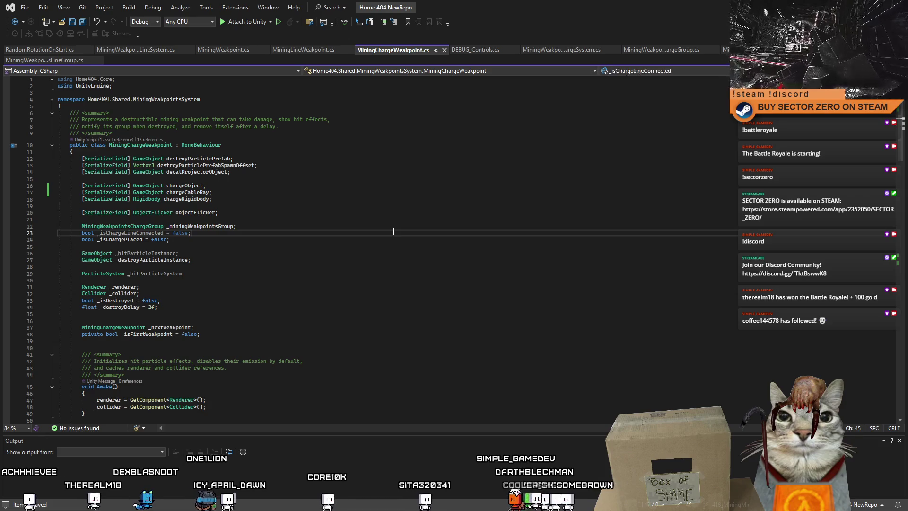
- Delete the unused _hitParticleInstance and _hitParticleSystem declarations
{"action": "left_click", "coordinate": [287, 251]}
{"action": "double_click", "coordinate": [166, 254]}
{"action": "left_click", "coordinate": [329, 248]}
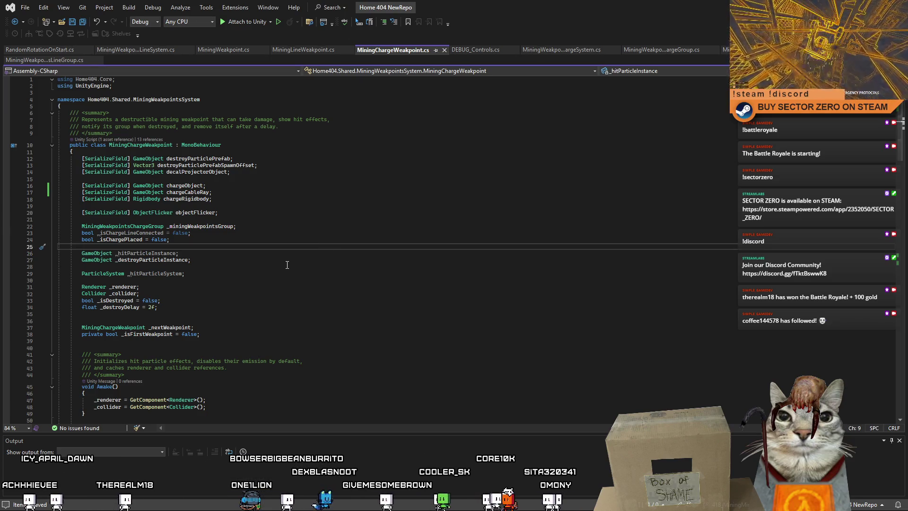
{"action": "left_click_drag", "start_coordinate": [222, 276], "coordinate": [39, 272]}
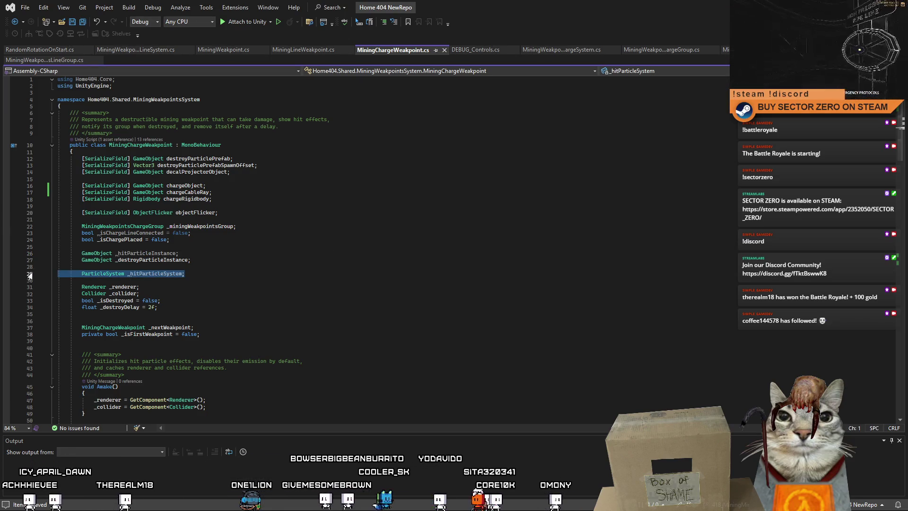
{"action": "key", "text": "Delete"}
{"action": "key", "text": "Delete"}
{"action": "left_click", "coordinate": [247, 253]}
{"action": "key", "text": "ctrl+x"}
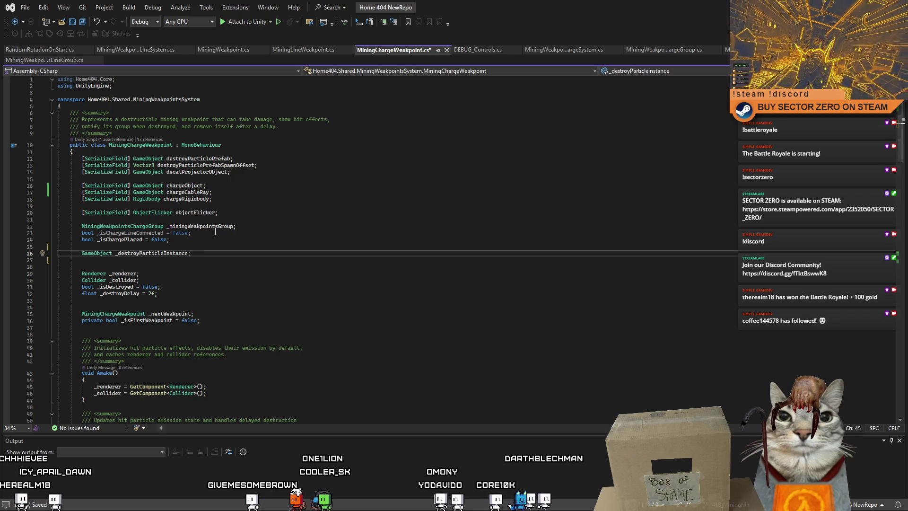
- Delete the bool _isChargeLineConnected declaration
{"action": "left_click_drag", "start_coordinate": [215, 233], "coordinate": [241, 226]}
{"action": "key", "text": "Delete"}
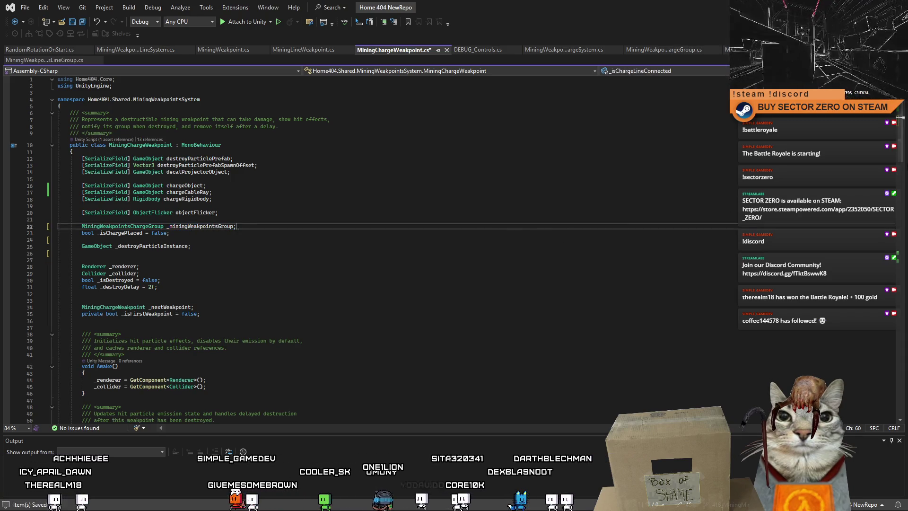
{"action": "scroll", "coordinate": [875, 253], "scroll_direction": "down", "scroll_amount": 20}
{"action": "scroll", "coordinate": [874, 253], "scroll_direction": "up", "scroll_amount": 20}
- Review the remaining fields and code, then return to Unity to recompile
{"action": "left_click", "coordinate": [552, 259]}
{"action": "left_click", "coordinate": [464, 274]}
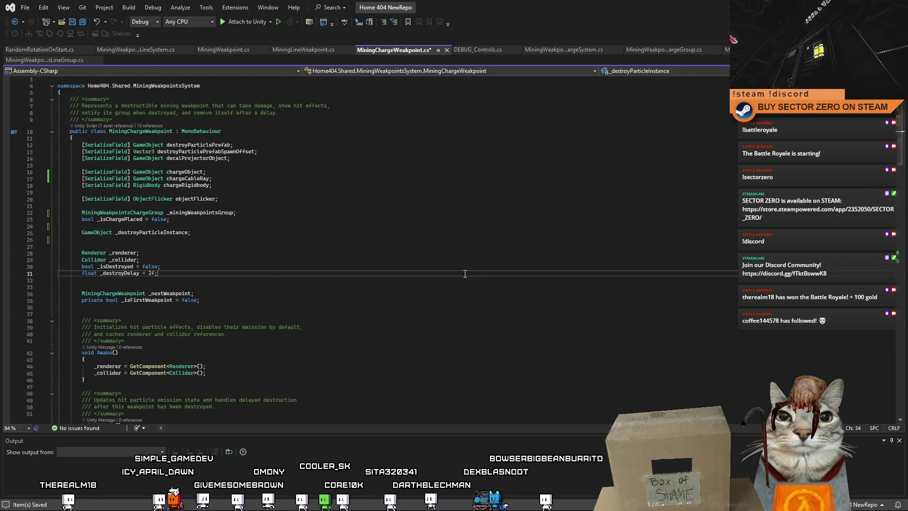
{"action": "left_click", "coordinate": [443, 225]}
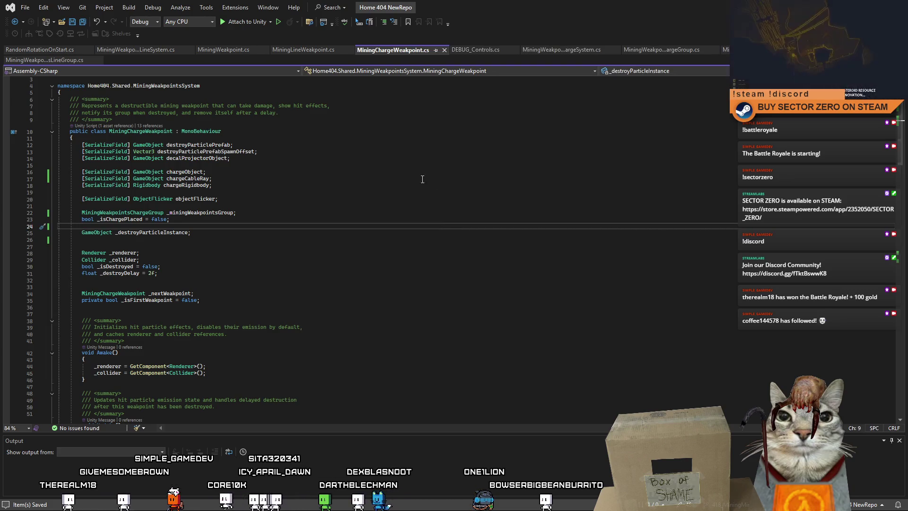
{"action": "left_click", "coordinate": [388, 167]}
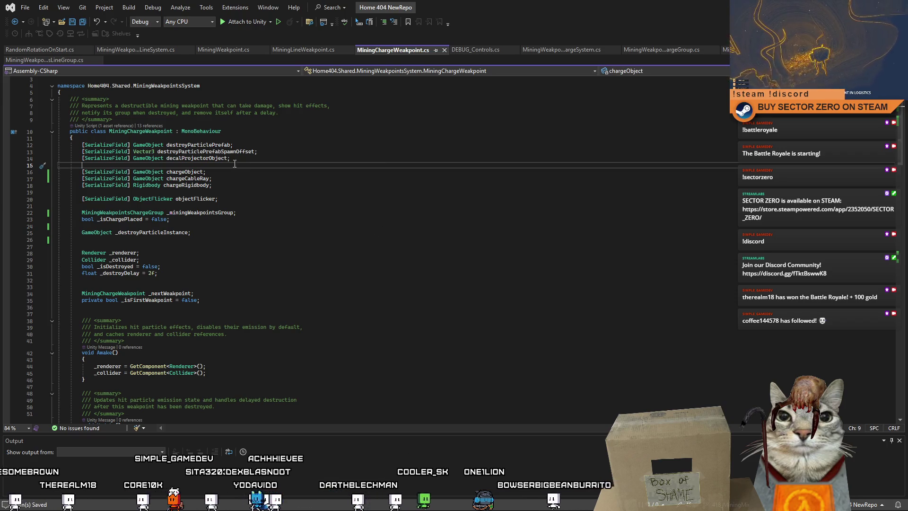
{"action": "double_click", "coordinate": [211, 159]}
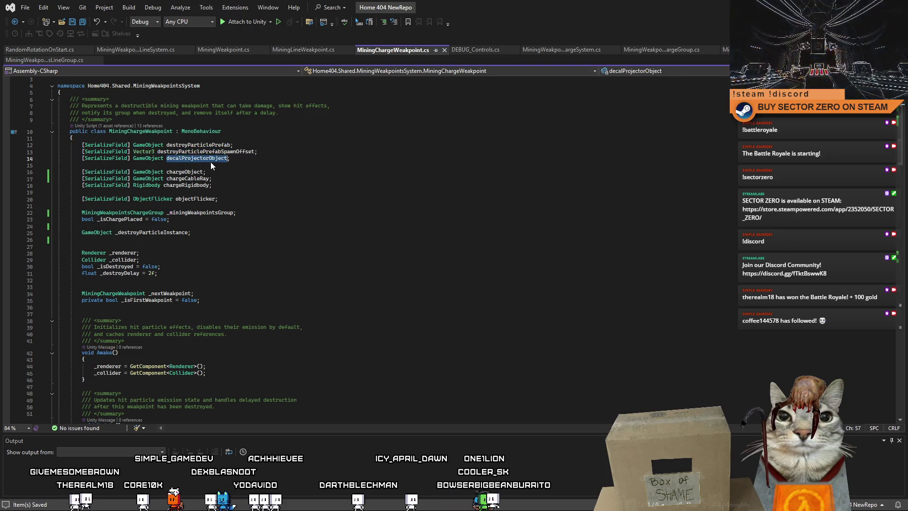
{"action": "left_click", "coordinate": [255, 212]}
{"action": "left_click", "coordinate": [291, 252]}
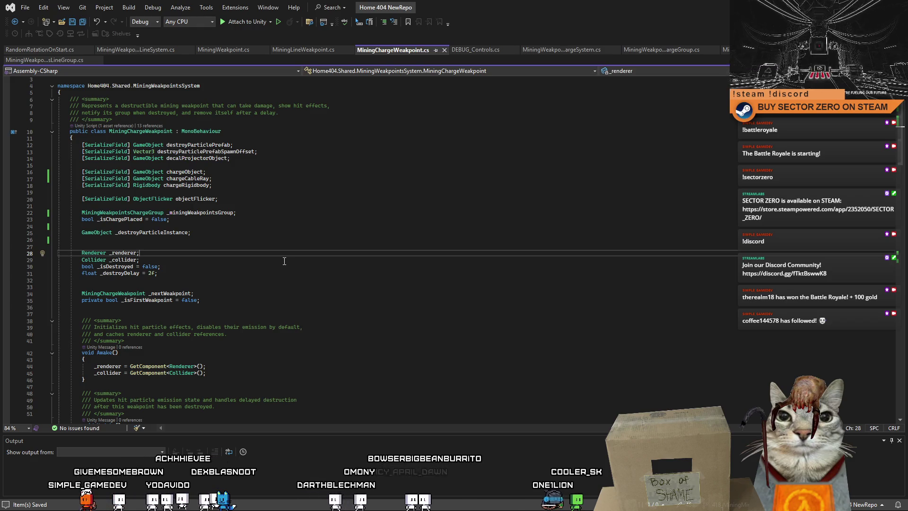
{"action": "scroll", "coordinate": [284, 261], "scroll_direction": "down", "scroll_amount": 5}
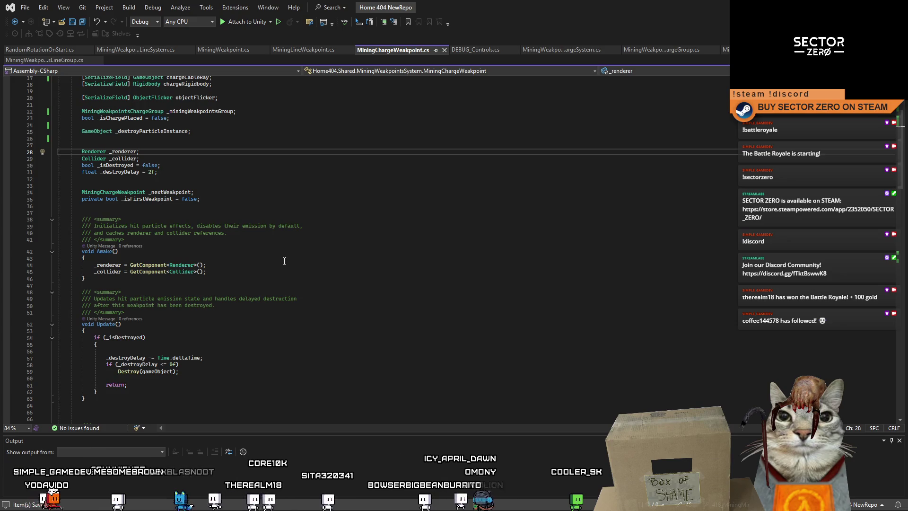
{"action": "scroll", "coordinate": [284, 261], "scroll_direction": "down", "scroll_amount": 6}
{"action": "left_click", "coordinate": [483, 220]}
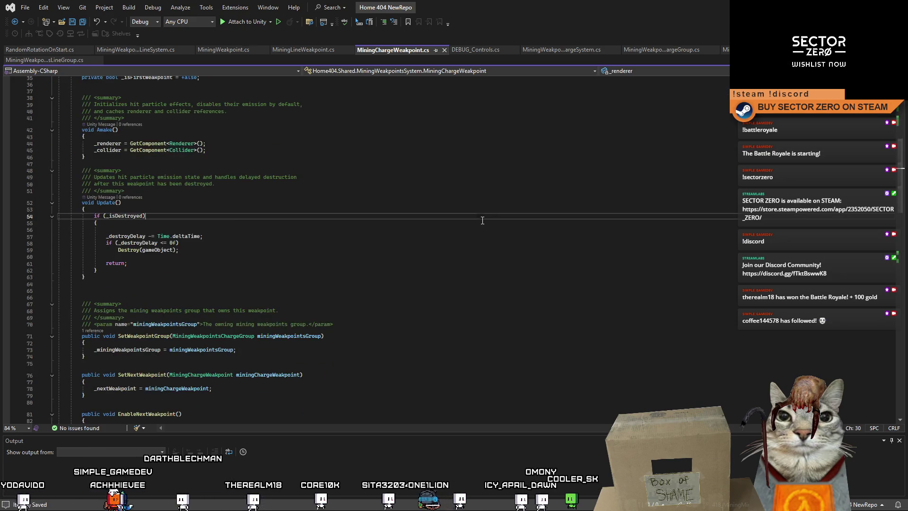
{"action": "key", "text": "alt+Tab"}
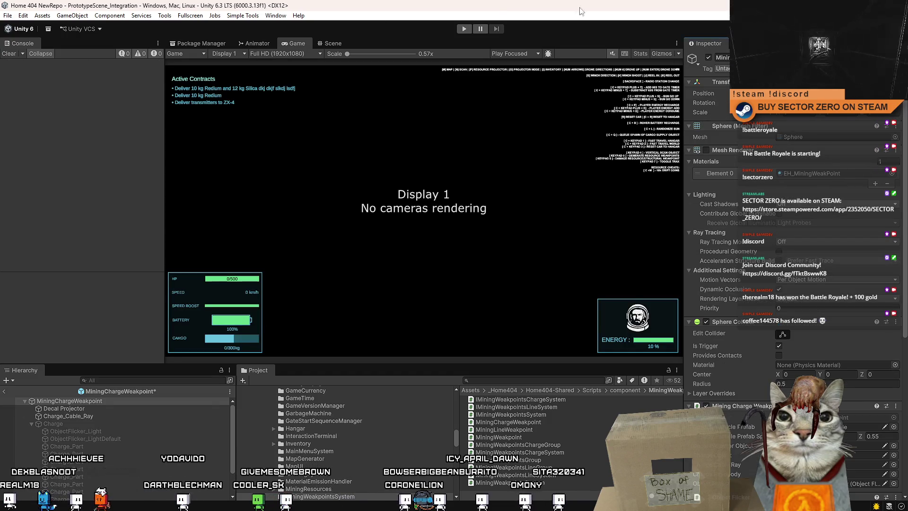
- Assign Charge to Charge Object and Charge_Cable_Ray to Charge Cable Ray on MiningChargeWeakpoint
{"action": "left_click", "coordinate": [333, 43]}
{"action": "left_click", "coordinate": [298, 43]}
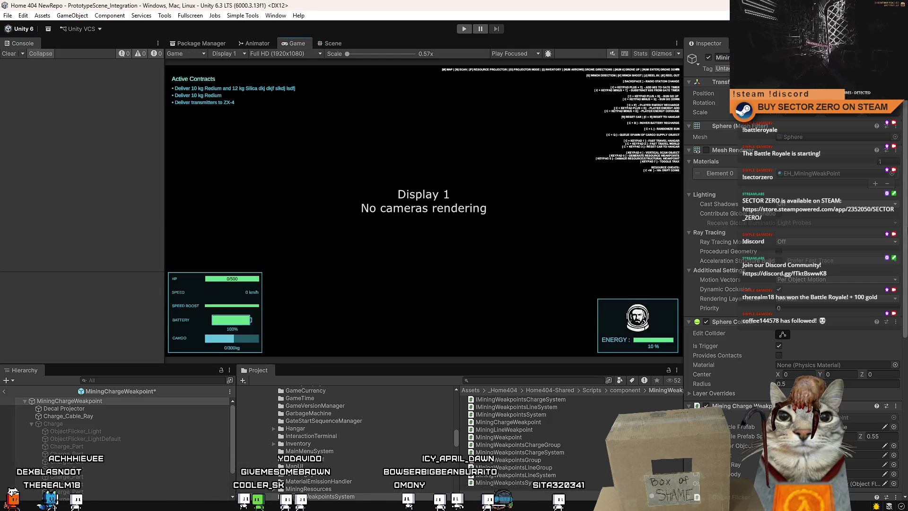
{"action": "left_click_drag", "start_coordinate": [904, 199], "coordinate": [906, 377]}
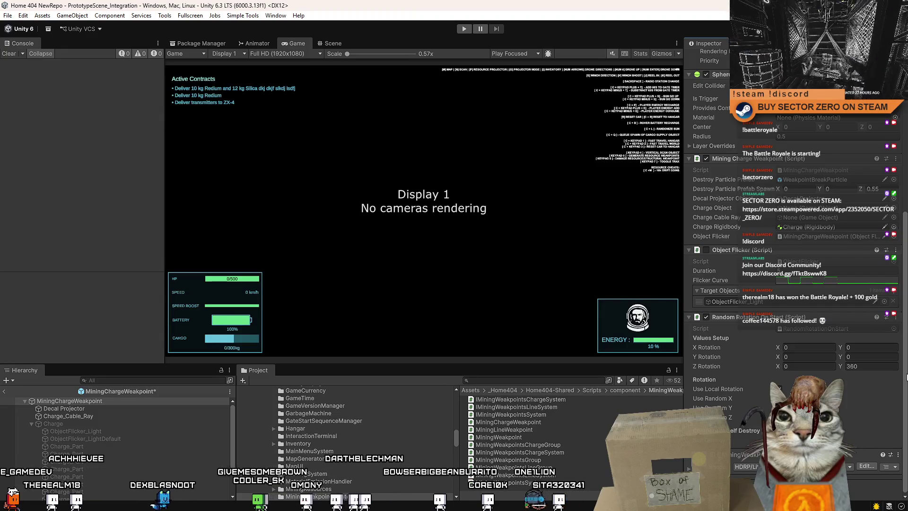
{"action": "left_click", "coordinate": [126, 408]}
{"action": "left_click", "coordinate": [113, 416]}
{"action": "left_click", "coordinate": [113, 408]}
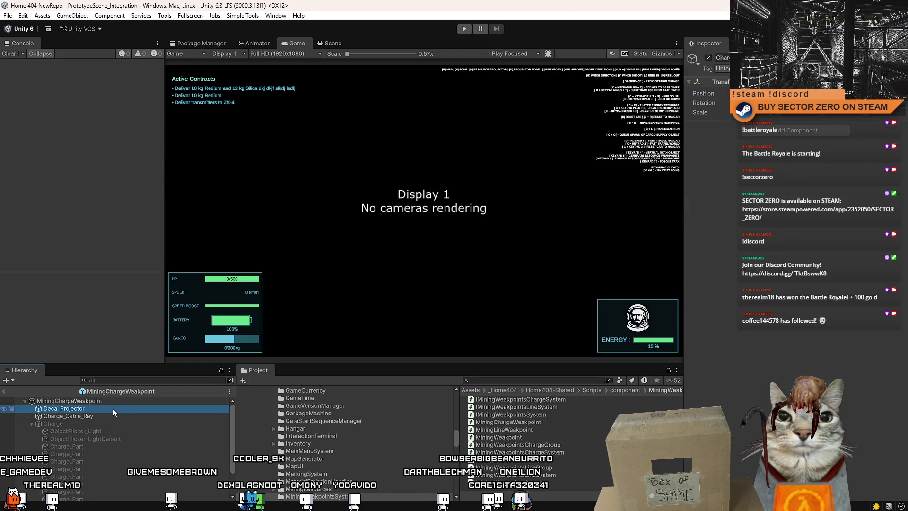
{"action": "left_click", "coordinate": [87, 422]}
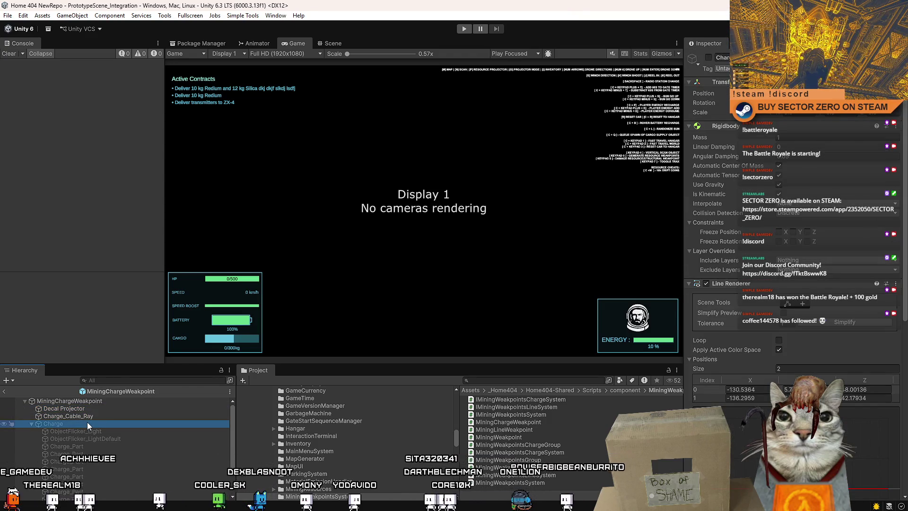
{"action": "left_click", "coordinate": [121, 401]}
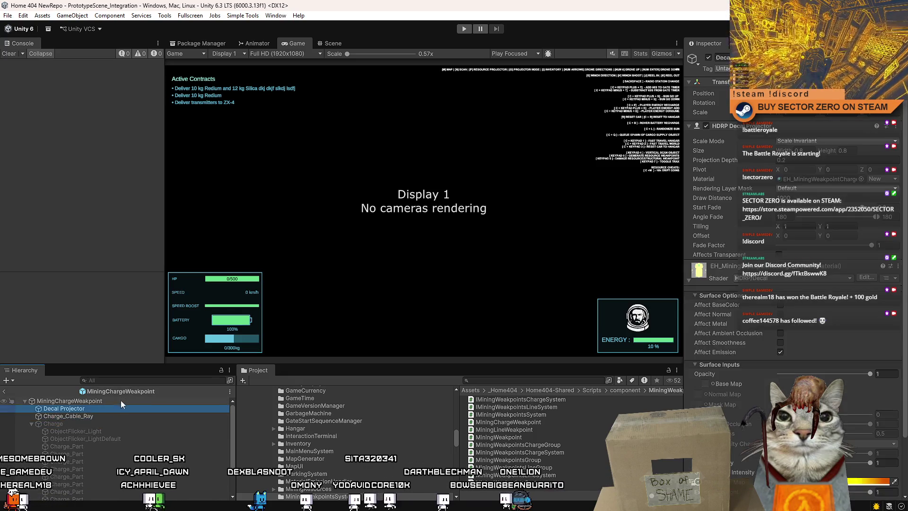
{"action": "scroll", "coordinate": [795, 226], "scroll_direction": "down", "scroll_amount": 8}
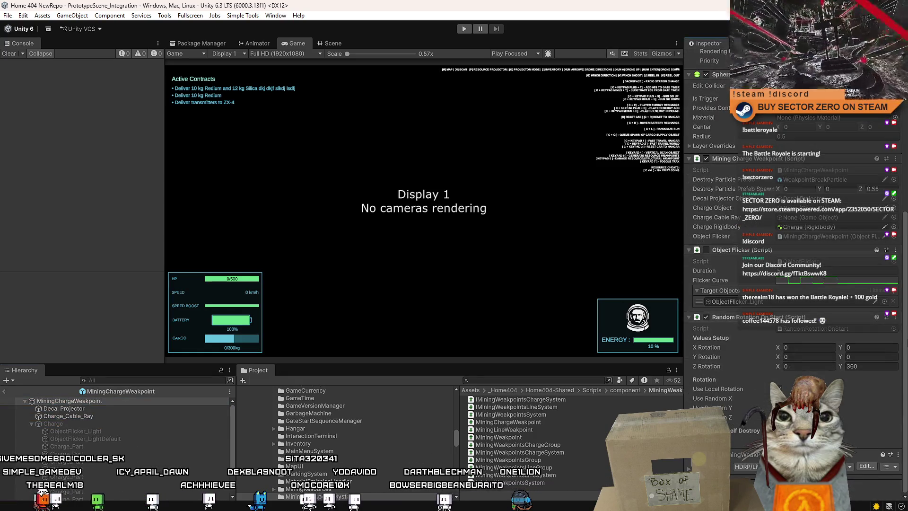
{"action": "mouse_move", "coordinate": [63, 427]}
{"action": "left_mouse_down"}
{"action": "mouse_move", "coordinate": [529, 339]}
{"action": "mouse_move", "coordinate": [825, 240]}
{"action": "mouse_move", "coordinate": [822, 231]}
{"action": "left_mouse_up"}
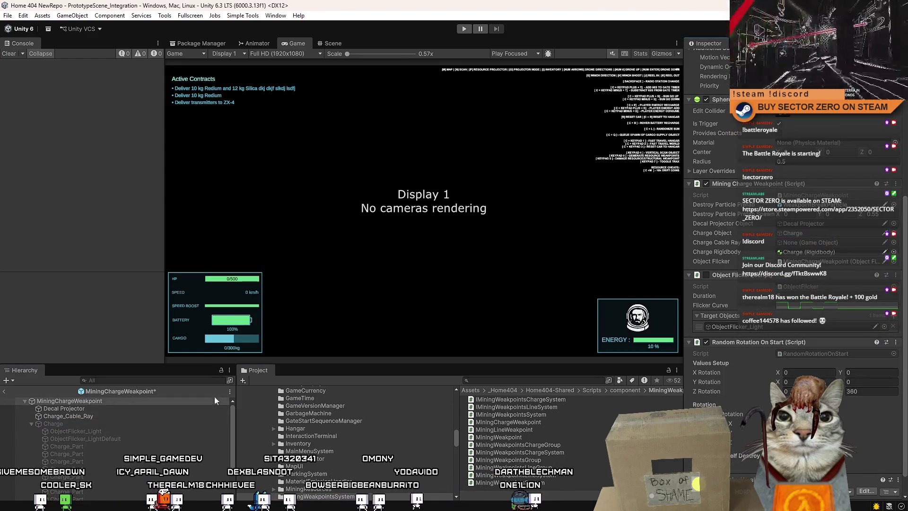
{"action": "left_click_drag", "start_coordinate": [108, 417], "coordinate": [812, 245]}
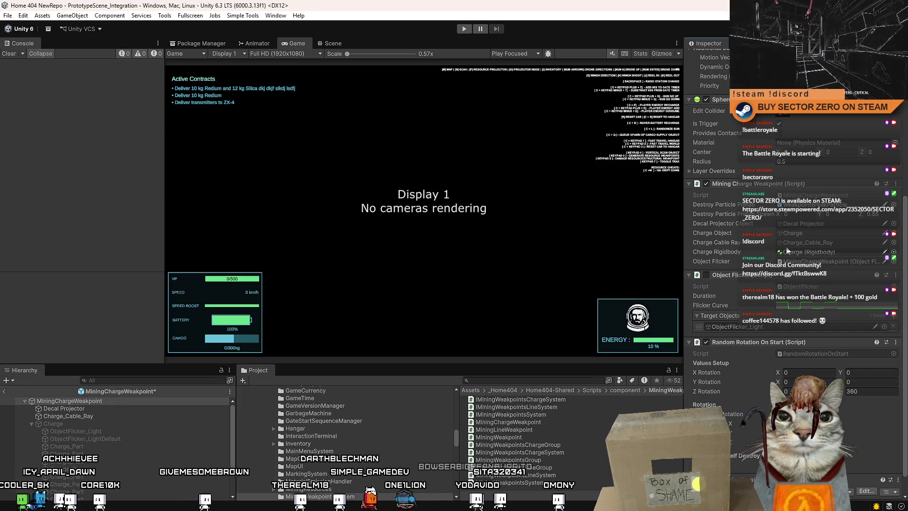
- Run Find References In Project on the RandomRotationOnStart script
{"action": "left_click", "coordinate": [818, 354]}
{"action": "right_click", "coordinate": [529, 442]}
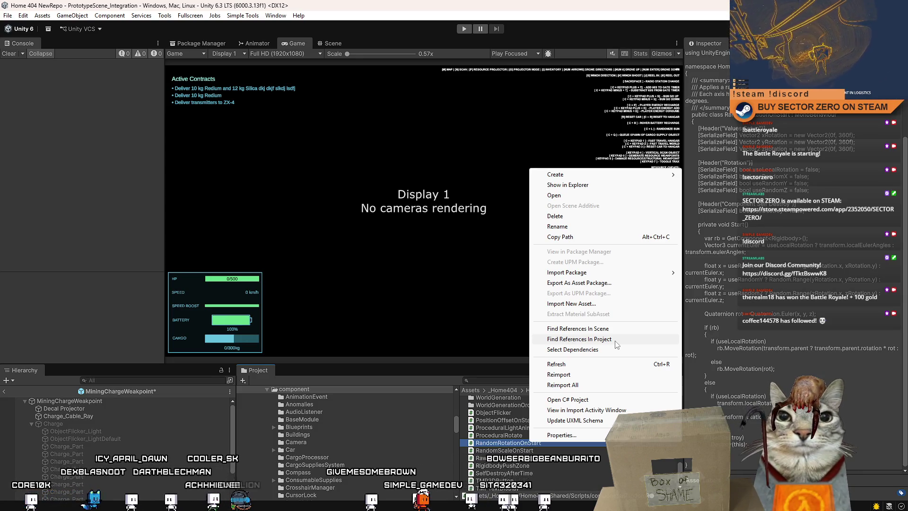
{"action": "left_click", "coordinate": [499, 435]}
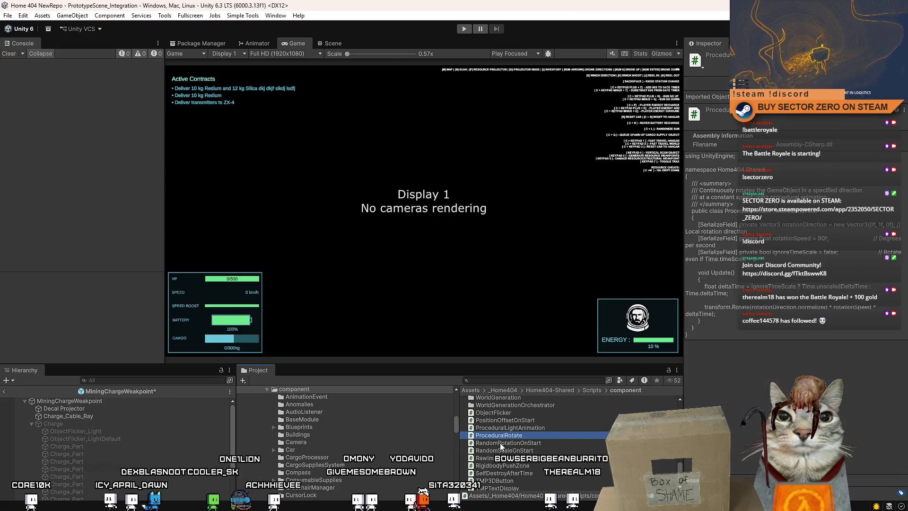
{"action": "right_click", "coordinate": [502, 443]}
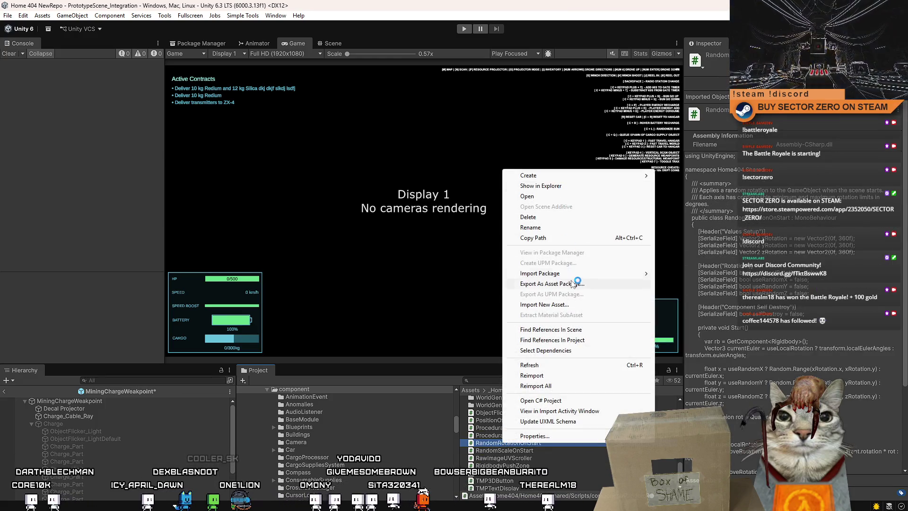
{"action": "left_click", "coordinate": [588, 339]}
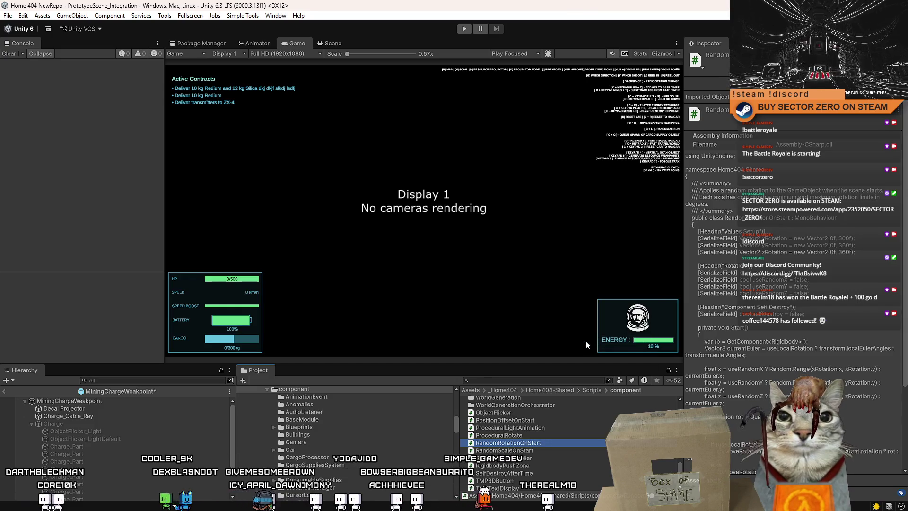
- Scroll through the 18 referencing prefabs and select the first SM_Rocks_Orange rock
{"action": "mouse_move", "coordinate": [615, 228]}
{"action": "left_mouse_down"}
{"action": "mouse_move", "coordinate": [615, 321]}
{"action": "mouse_move", "coordinate": [605, 208]}
{"action": "left_mouse_up"}
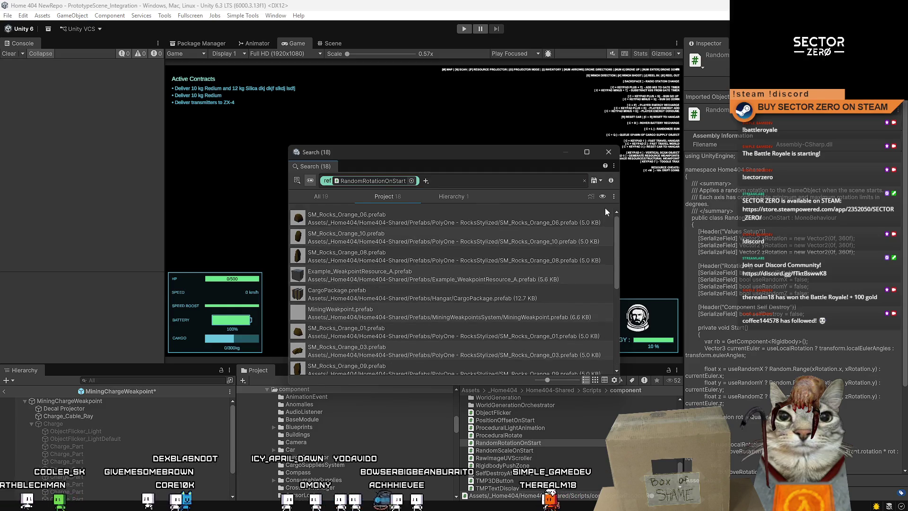
{"action": "scroll", "coordinate": [606, 225], "scroll_direction": "down", "scroll_amount": 4}
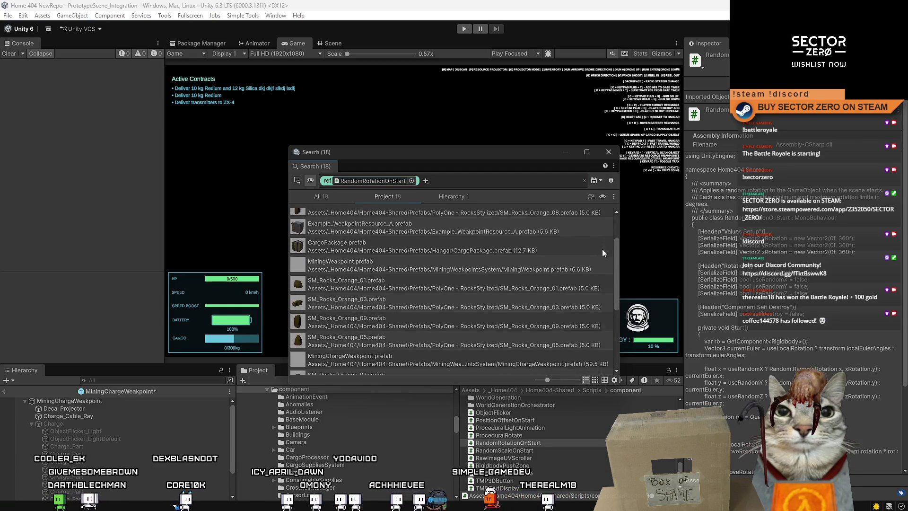
{"action": "scroll", "coordinate": [596, 293], "scroll_direction": "down", "scroll_amount": 3}
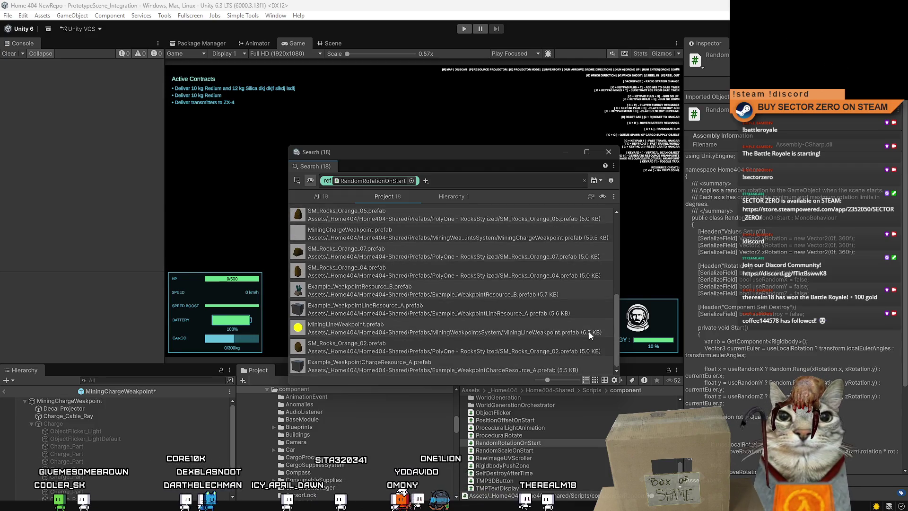
{"action": "scroll", "coordinate": [587, 336], "scroll_direction": "up", "scroll_amount": 5}
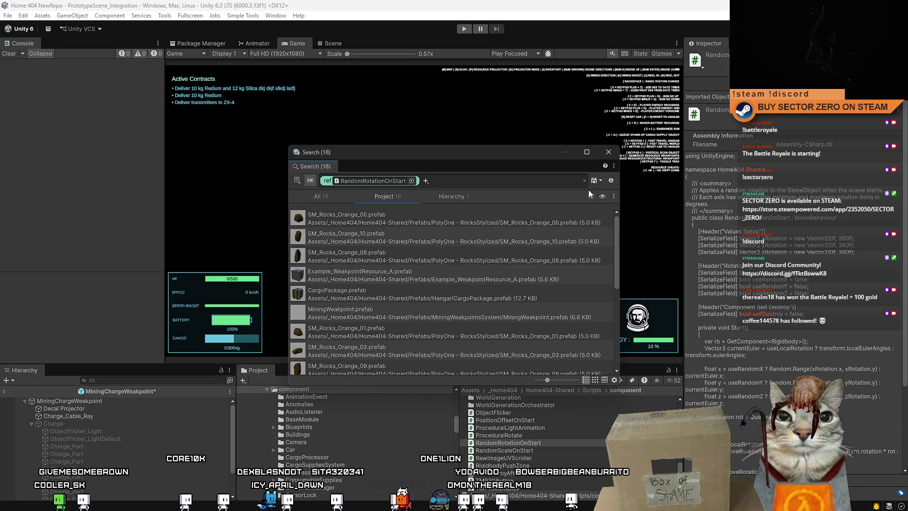
{"action": "left_click", "coordinate": [500, 222]}
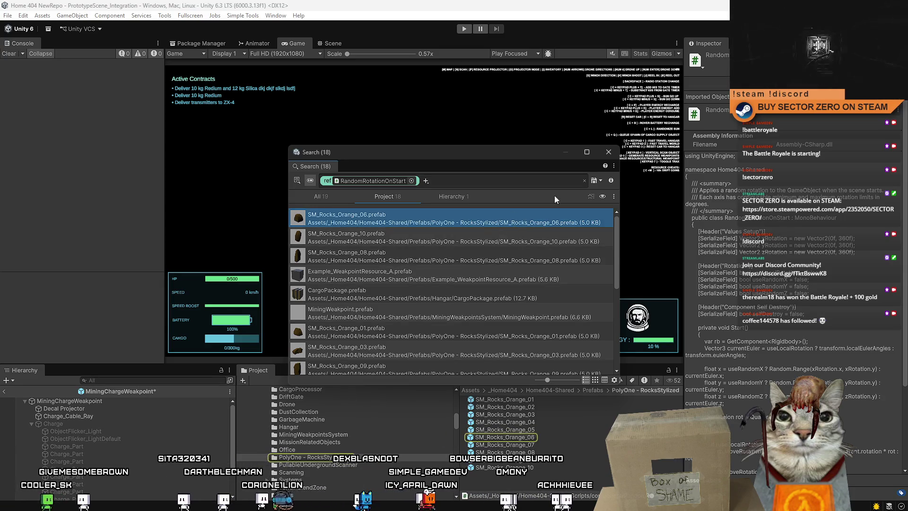
- Select all ten SM_Rocks_Orange prefabs and tick Use Random X, Y and Z
{"action": "left_click", "coordinate": [608, 152]}
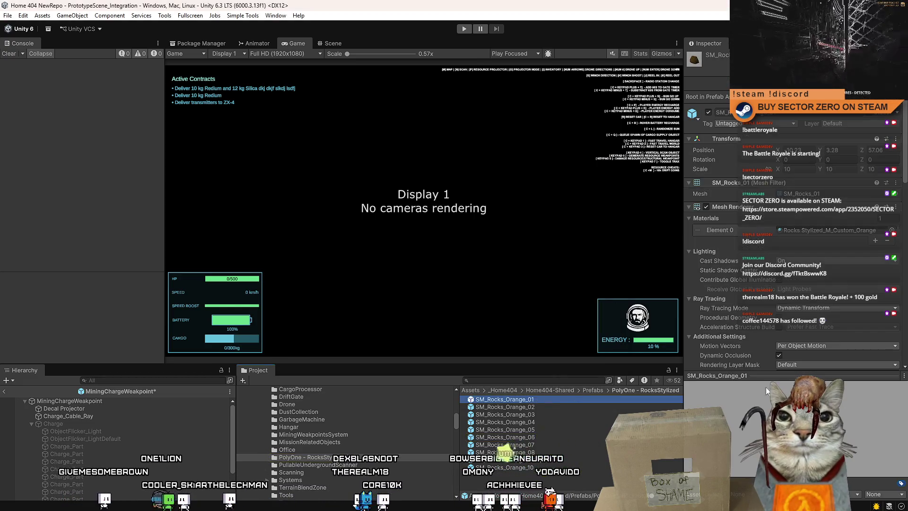
{"action": "scroll", "coordinate": [904, 169], "scroll_direction": "down", "scroll_amount": 10}
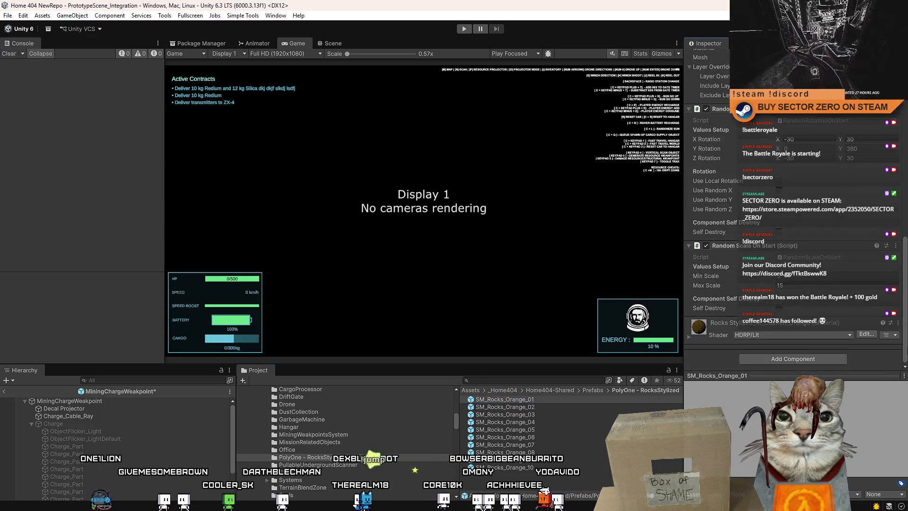
{"action": "scroll", "coordinate": [906, 328], "scroll_direction": "up", "scroll_amount": 3}
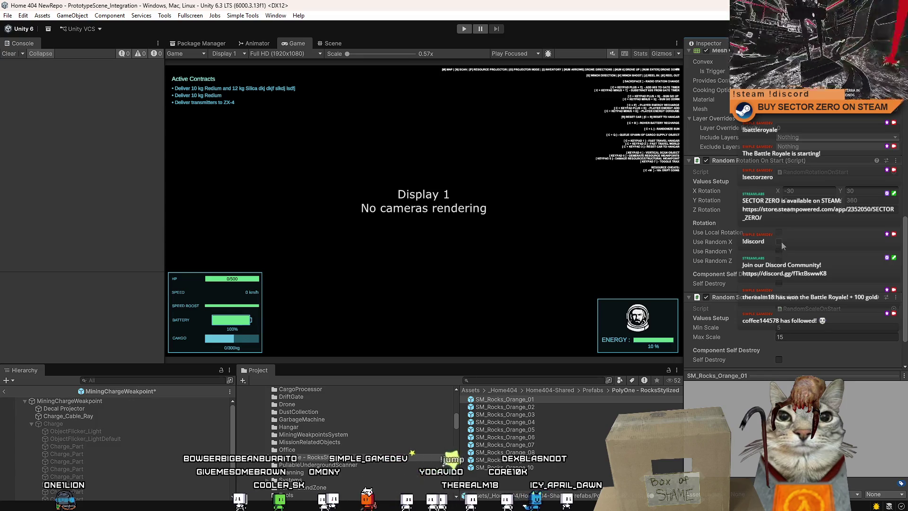
{"action": "left_click", "coordinate": [536, 402]}
{"action": "key", "text": "ctrl+a"}
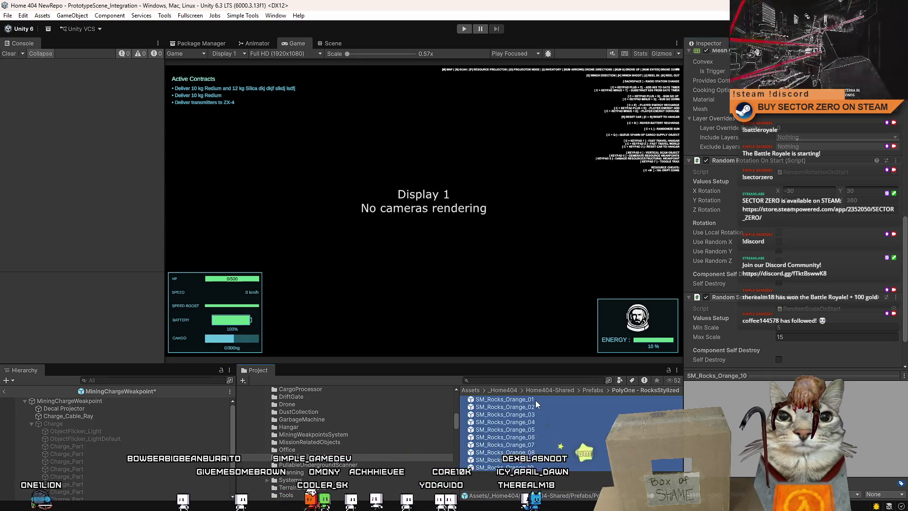
{"action": "left_click", "coordinate": [778, 242]}
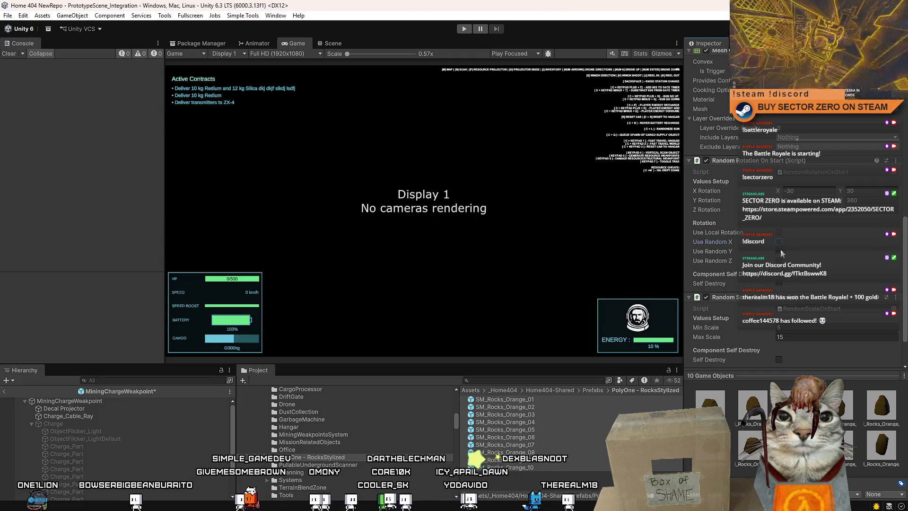
{"action": "left_click", "coordinate": [778, 251]}
{"action": "left_click", "coordinate": [779, 261]}
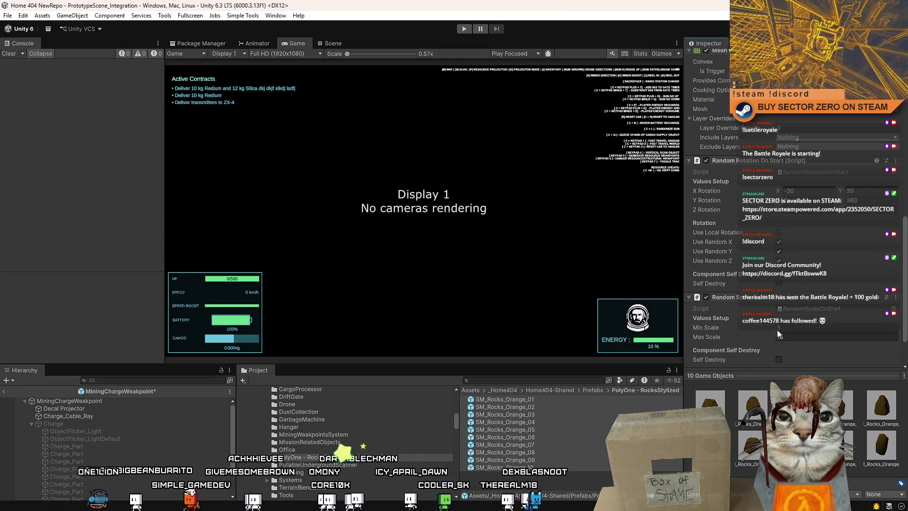
- Verify the rotation settings on SM_Rocks_Orange_07 and ping the RandomRotationOnStart script
{"action": "left_click", "coordinate": [548, 483]}
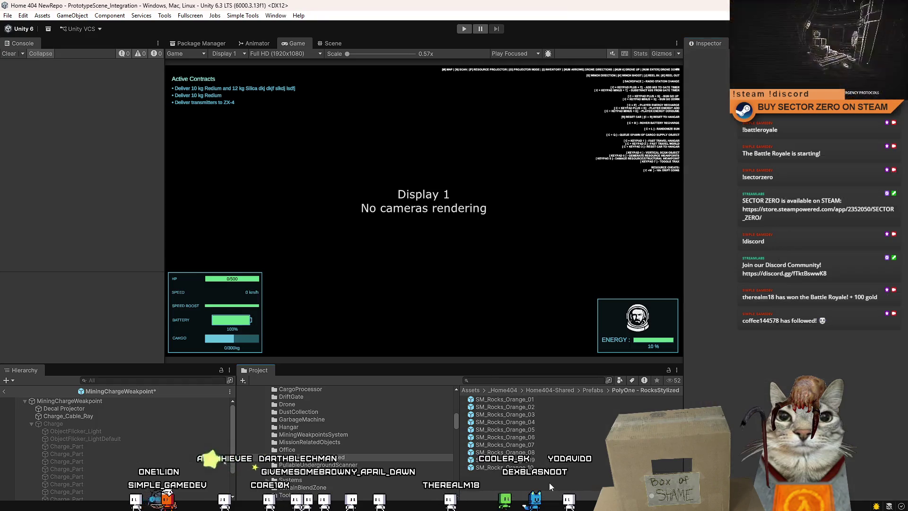
{"action": "left_click", "coordinate": [504, 444]}
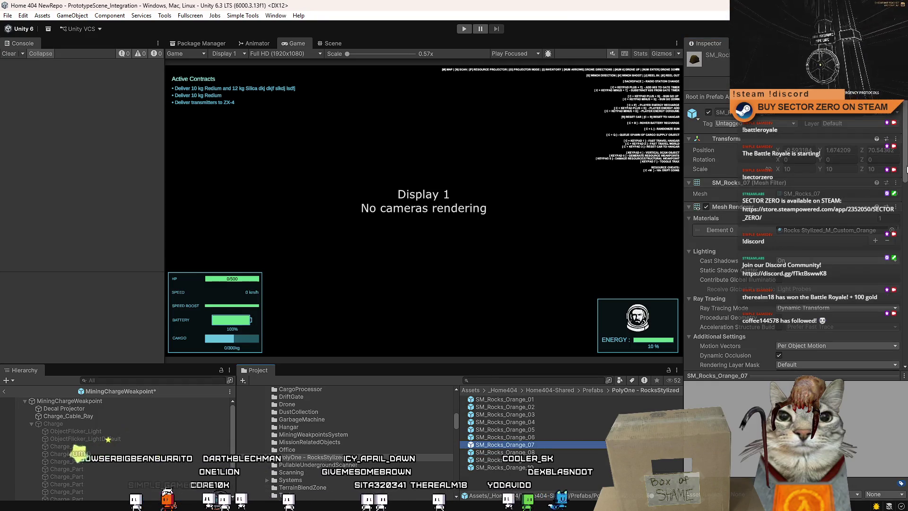
{"action": "scroll", "coordinate": [794, 213], "scroll_direction": "down", "scroll_amount": 10}
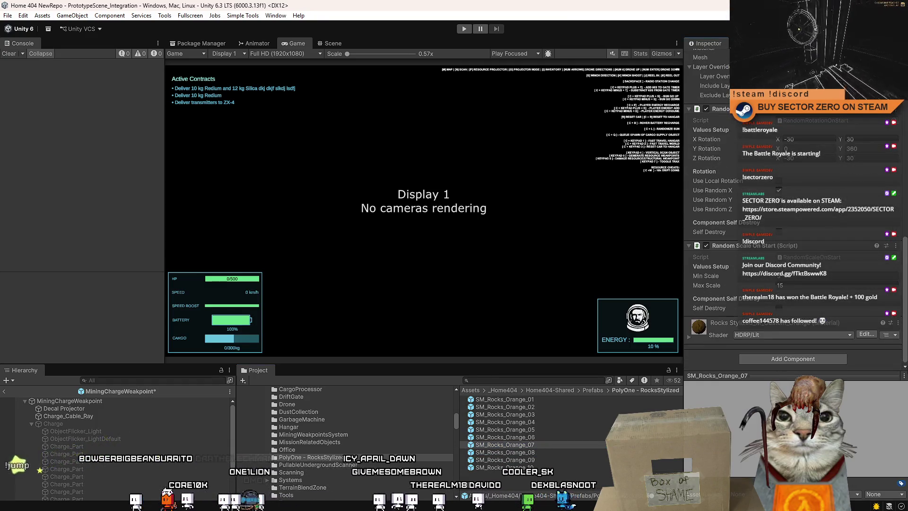
{"action": "left_click", "coordinate": [799, 109]}
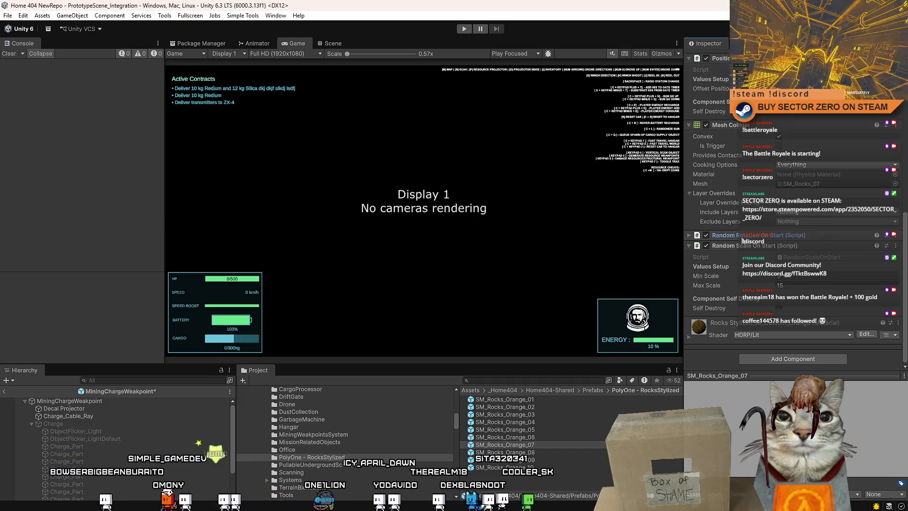
{"action": "left_click", "coordinate": [741, 236]}
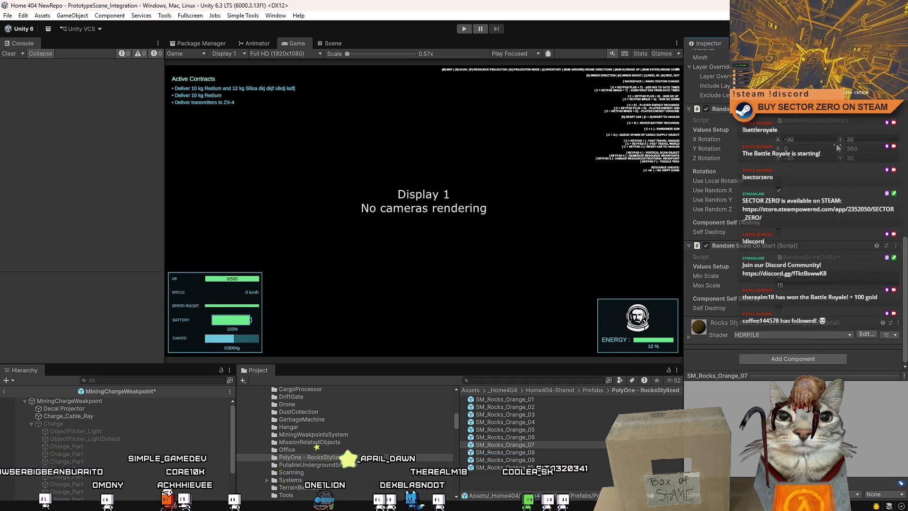
{"action": "left_click", "coordinate": [793, 121]}
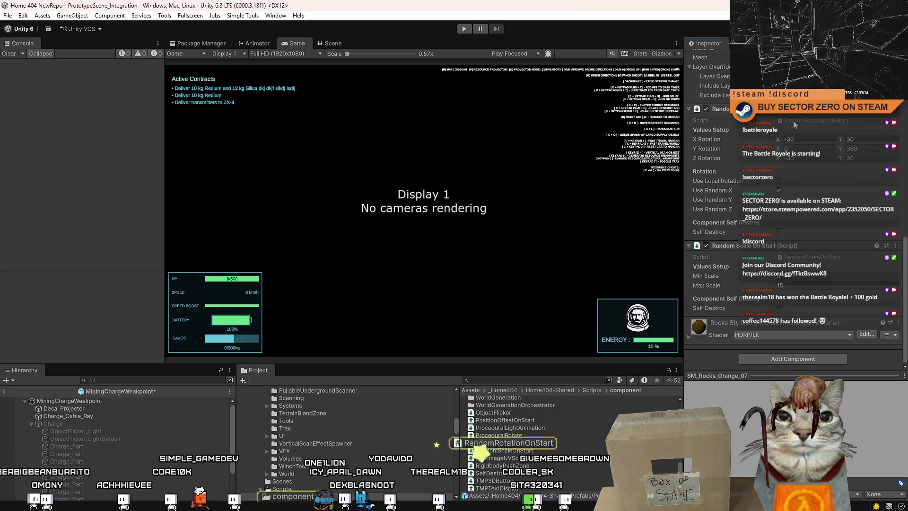
- Rerun Find References on RandomRotationOnStart and inspect Example_WeakpointResource_A from the results
{"action": "right_click", "coordinate": [526, 443]}
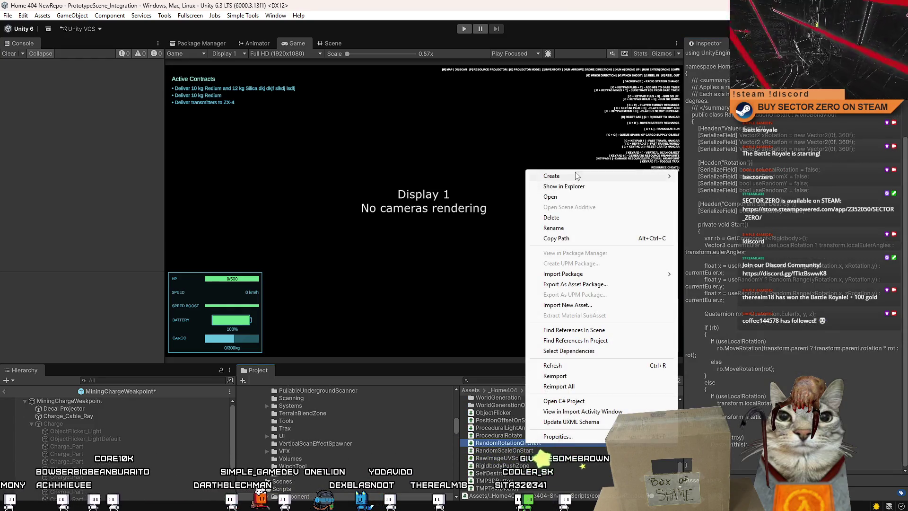
{"action": "left_click", "coordinate": [610, 341]}
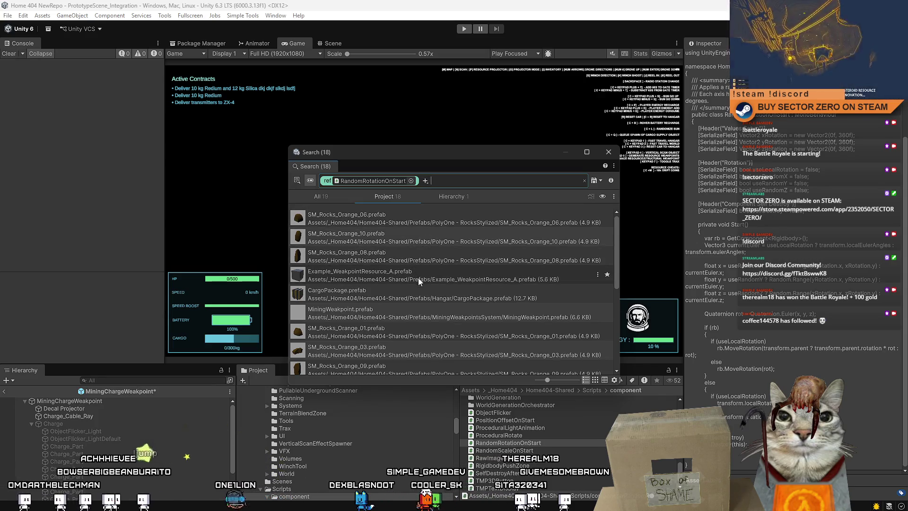
{"action": "left_click_drag", "start_coordinate": [617, 249], "coordinate": [617, 271]}
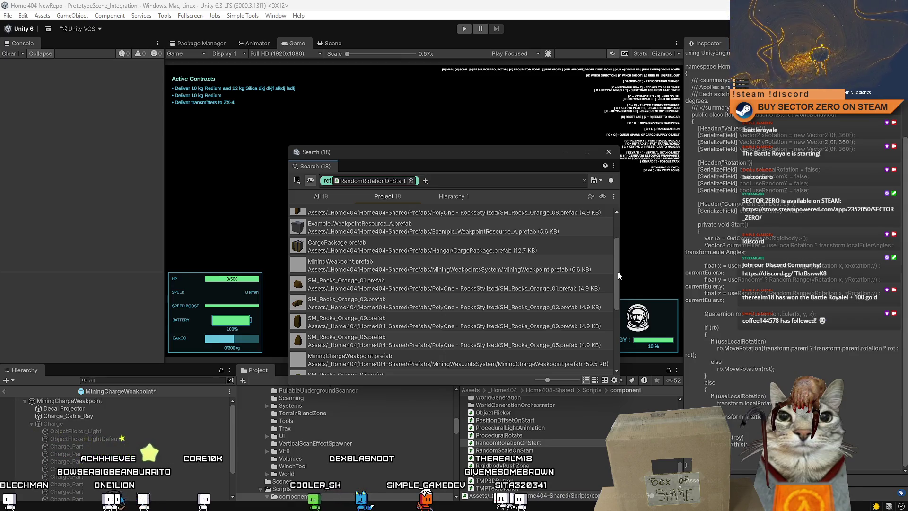
{"action": "left_click_drag", "start_coordinate": [618, 272], "coordinate": [617, 267]}
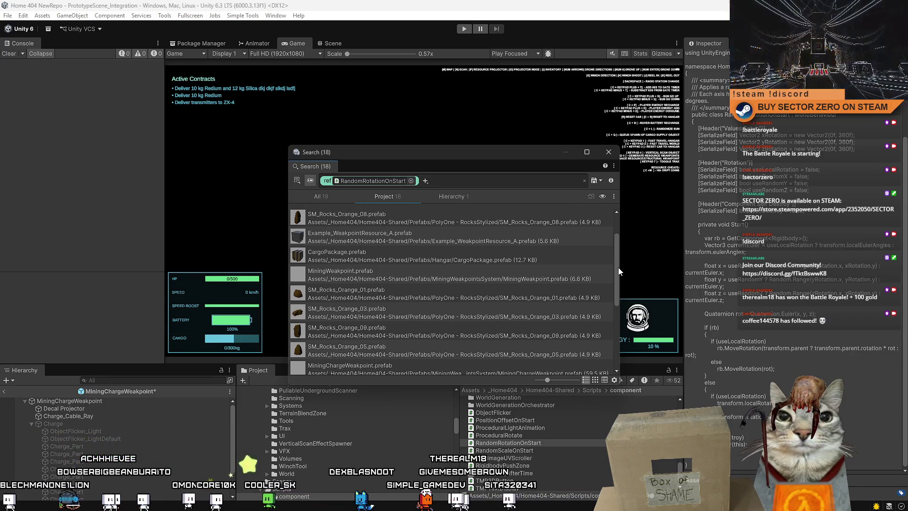
{"action": "double_click", "coordinate": [529, 242]}
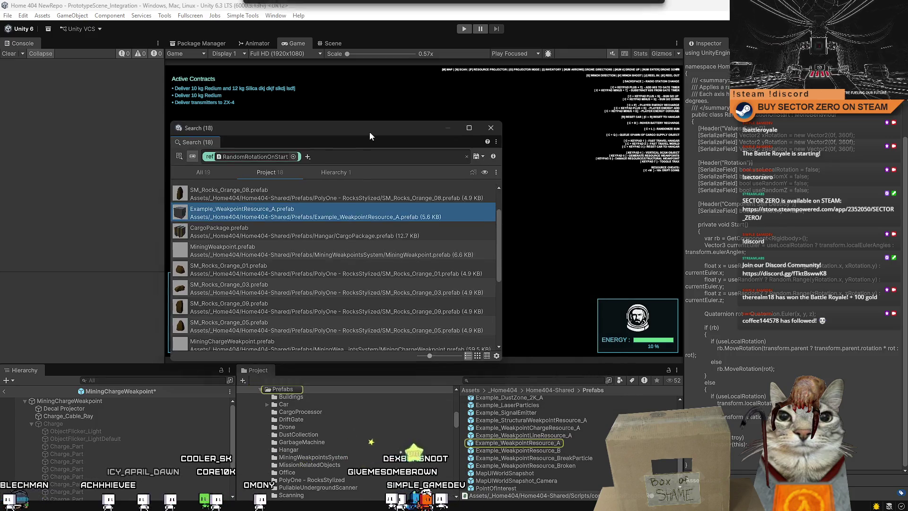
{"action": "left_click", "coordinate": [540, 444]}
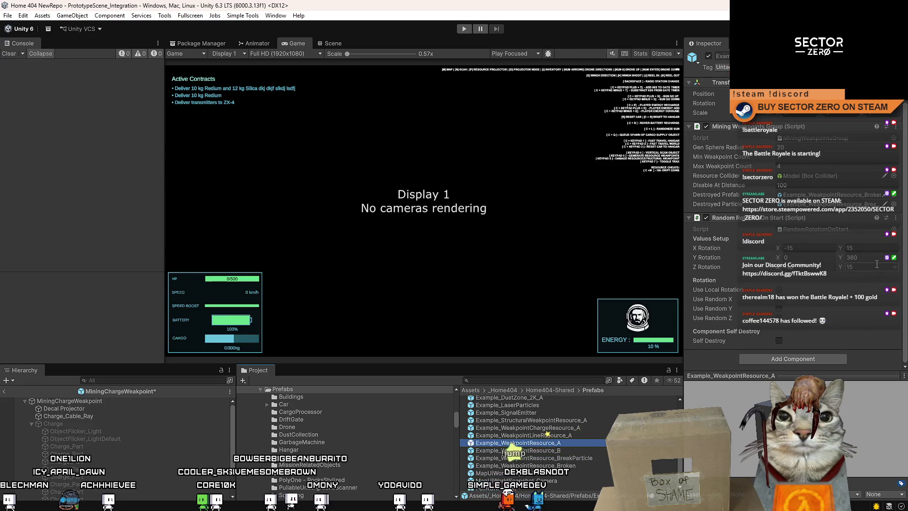
{"action": "left_click", "coordinate": [779, 309]}
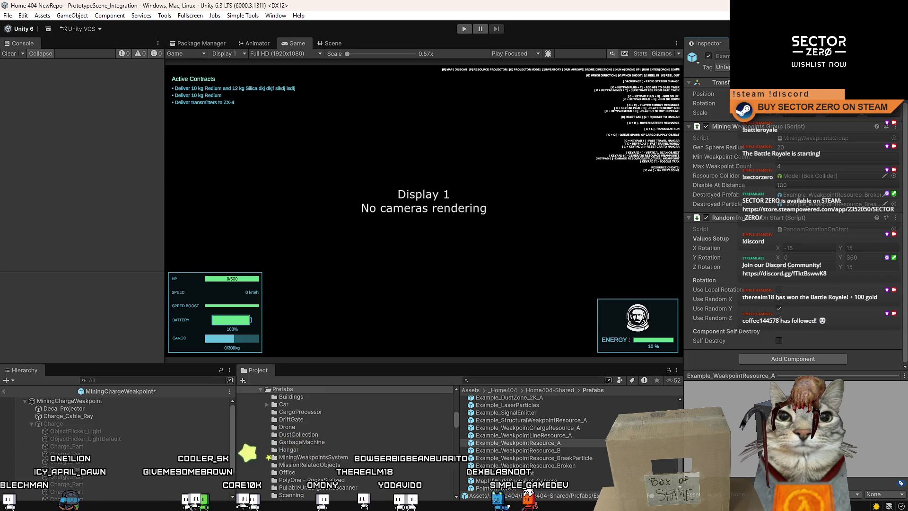
{"action": "left_click", "coordinate": [288, 449]}
{"action": "left_click", "coordinate": [520, 443]}
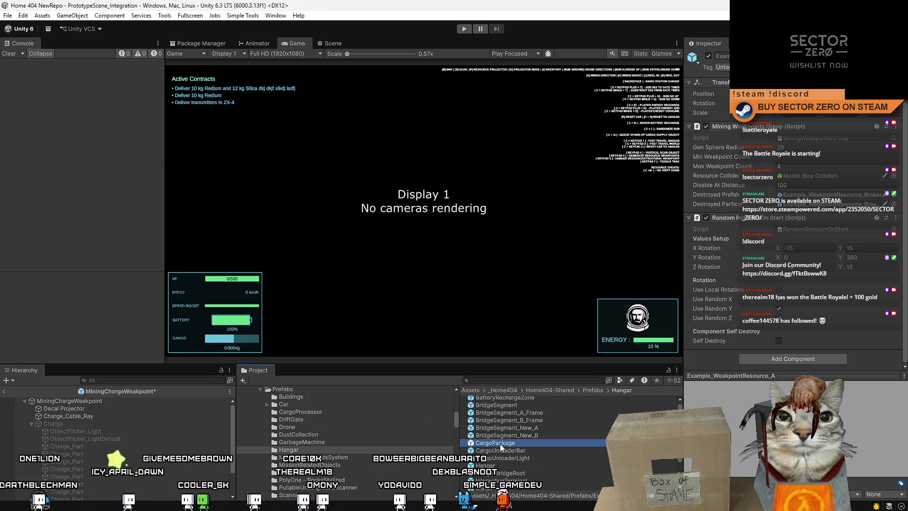
{"action": "left_click_drag", "start_coordinate": [905, 267], "coordinate": [905, 344]}
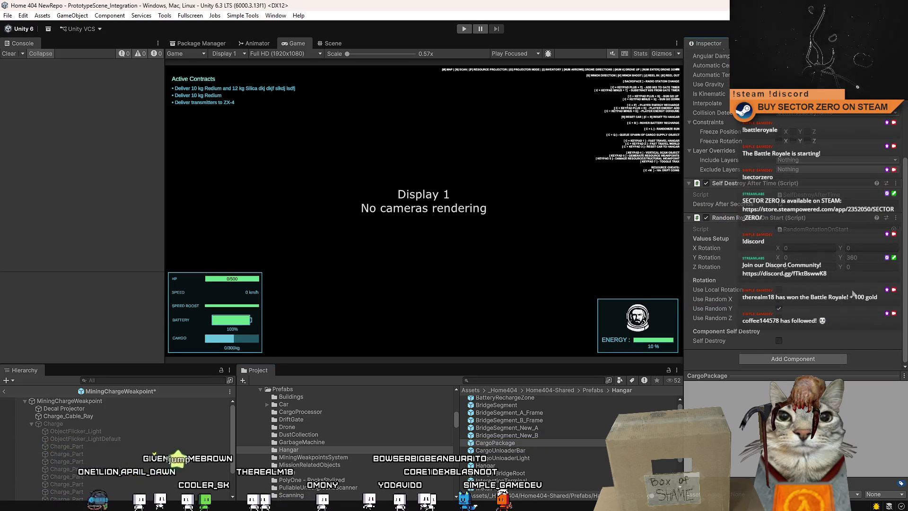
{"action": "left_click", "coordinate": [518, 443]}
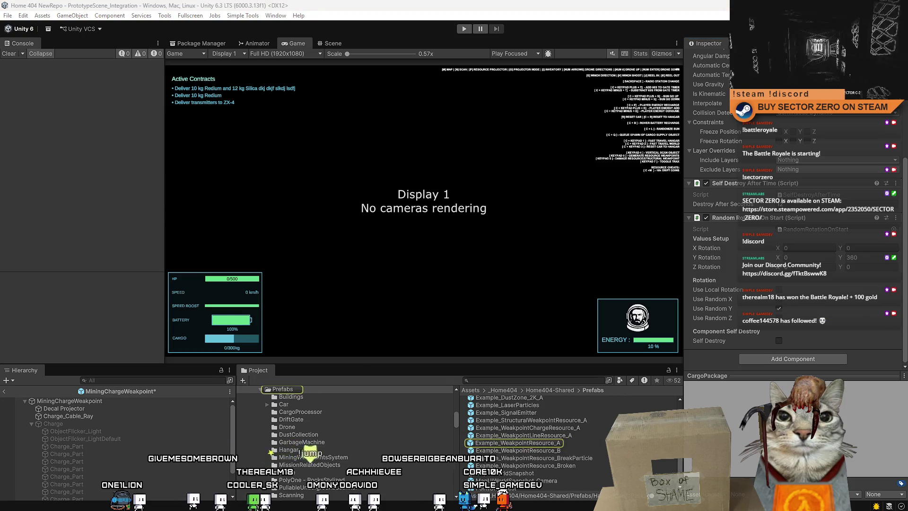
{"action": "left_click", "coordinate": [518, 443]}
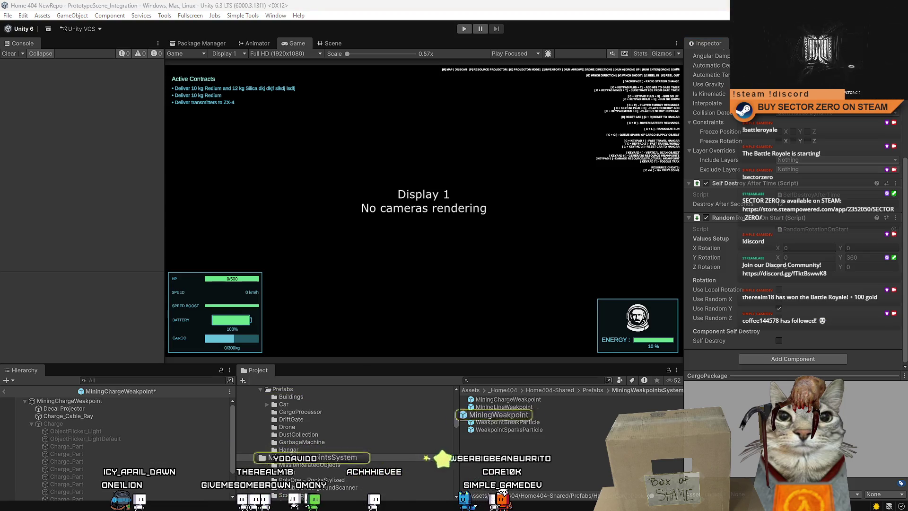
{"action": "left_click", "coordinate": [492, 415]}
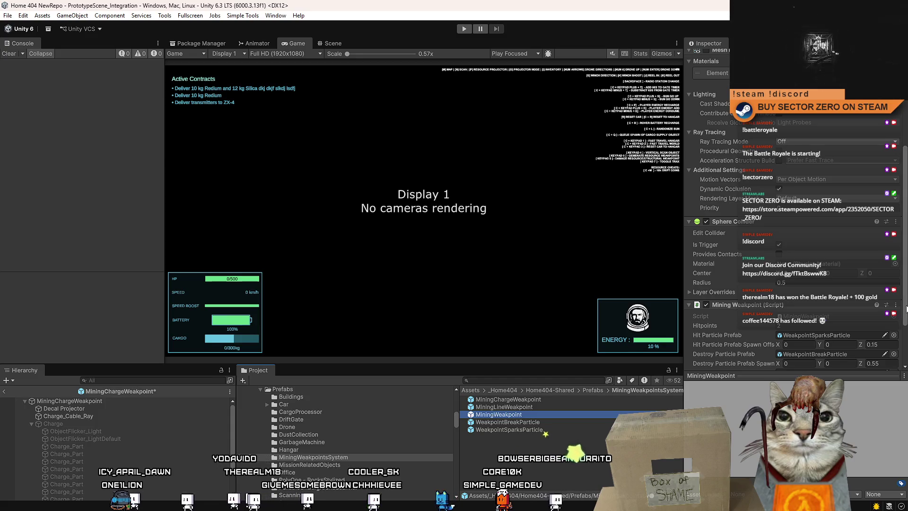
{"action": "scroll", "coordinate": [904, 317], "scroll_direction": "down", "scroll_amount": 3}
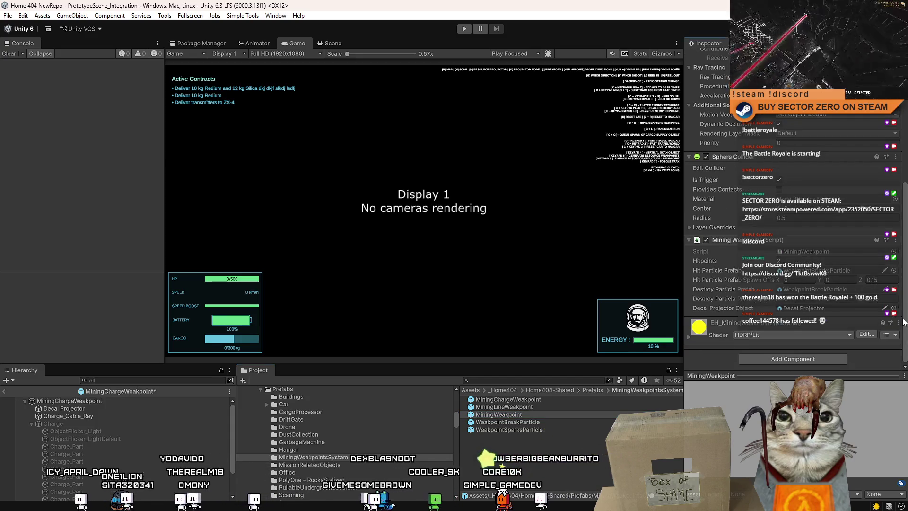
{"action": "scroll", "coordinate": [901, 308], "scroll_direction": "up", "scroll_amount": 8}
{"action": "scroll", "coordinate": [895, 214], "scroll_direction": "down", "scroll_amount": 8}
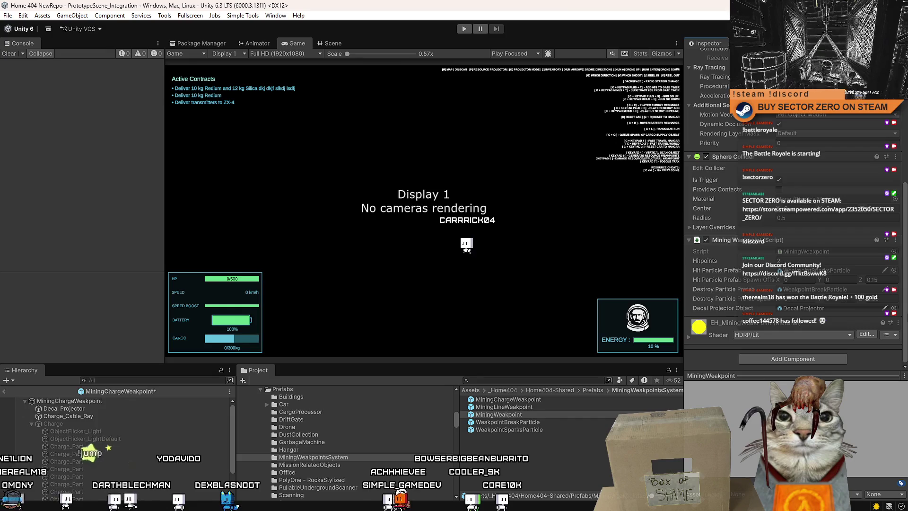
{"action": "scroll", "coordinate": [892, 293], "scroll_direction": "up", "scroll_amount": 3}
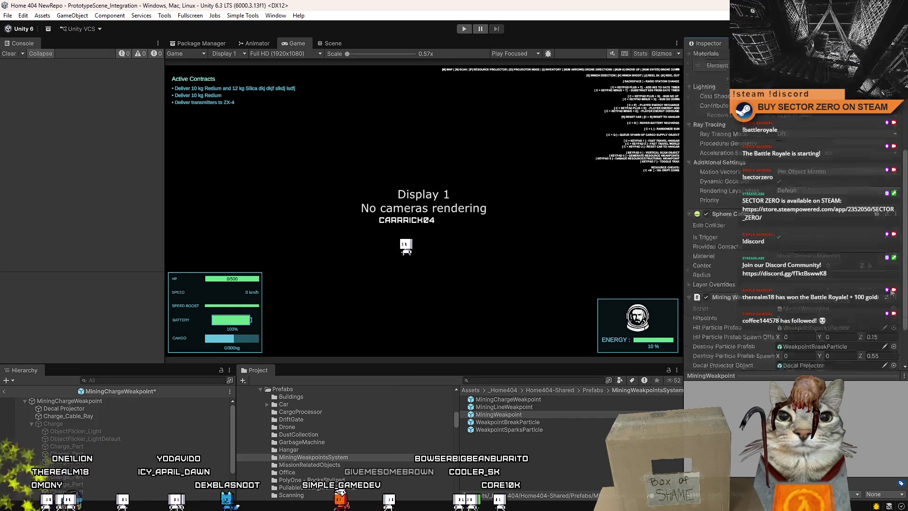
{"action": "scroll", "coordinate": [892, 292], "scroll_direction": "down", "scroll_amount": 3}
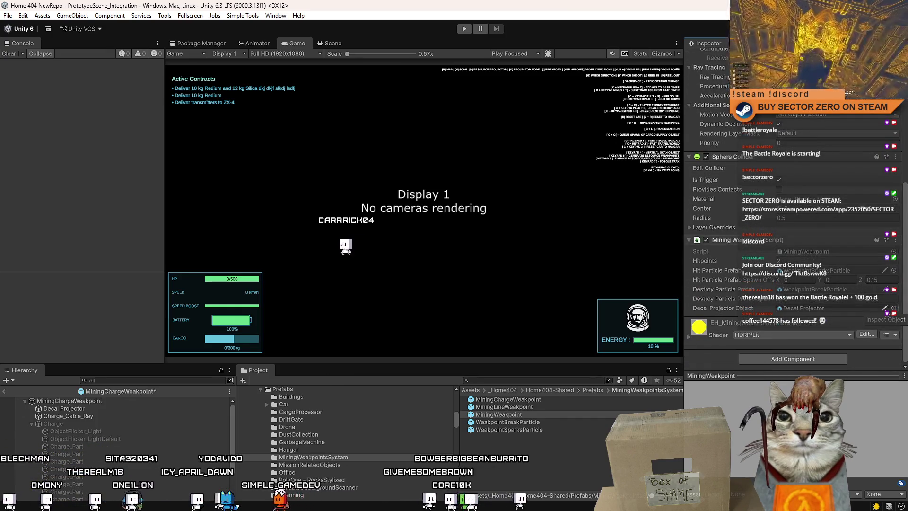
{"action": "scroll", "coordinate": [892, 293], "scroll_direction": "up", "scroll_amount": 1}
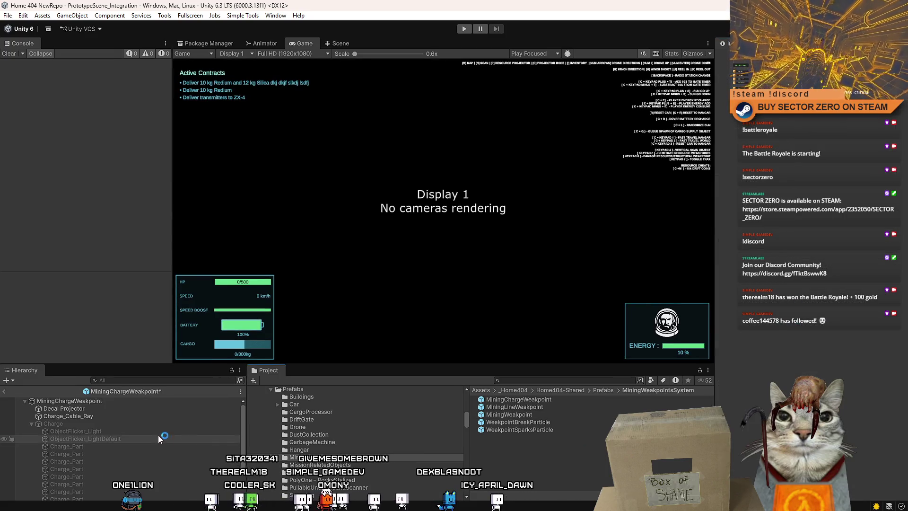
- Exit the charge weakpoint prefab back to the main scene in the Scene view
{"action": "left_click", "coordinate": [146, 414]}
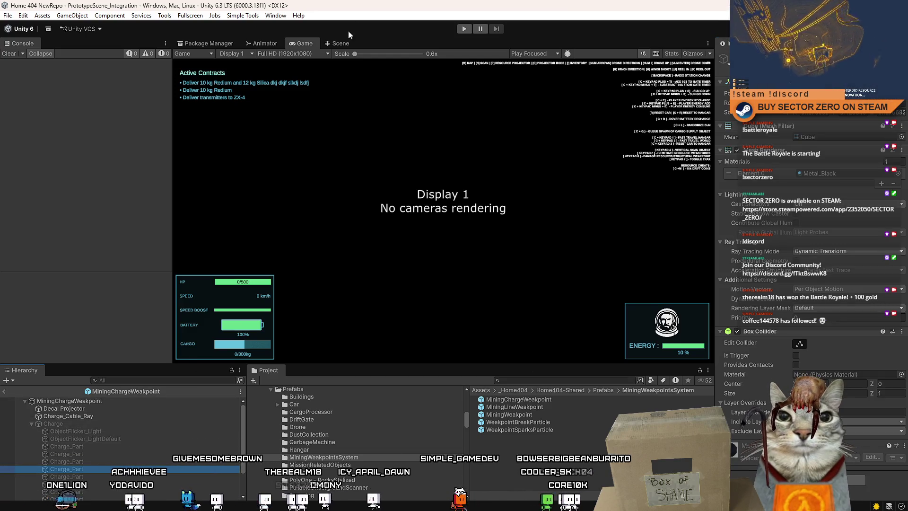
{"action": "left_click", "coordinate": [343, 43]}
{"action": "left_click", "coordinate": [197, 54]}
{"action": "left_click", "coordinate": [155, 427]}
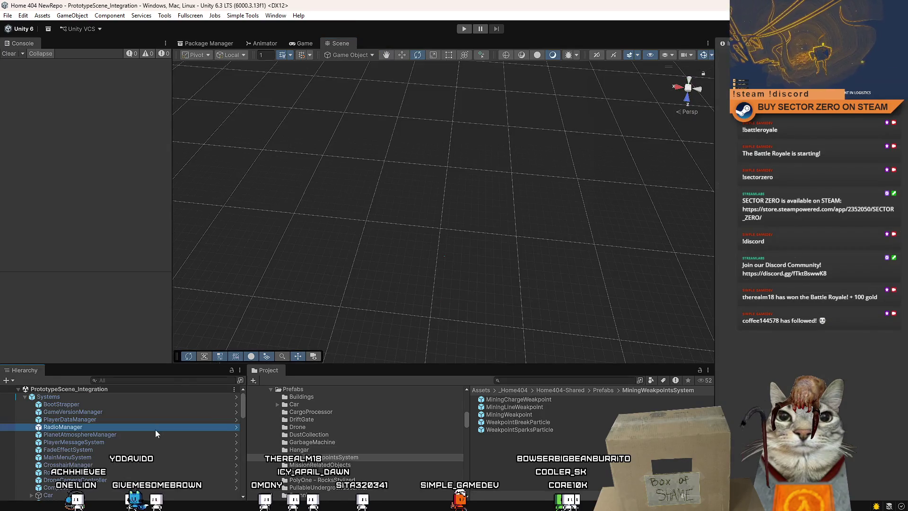
{"action": "mouse_move", "coordinate": [242, 402]}
{"action": "left_mouse_down"}
{"action": "mouse_move", "coordinate": [242, 461]}
{"action": "mouse_move", "coordinate": [247, 393]}
{"action": "mouse_move", "coordinate": [185, 442]}
{"action": "left_mouse_up"}
- Select MiningWeakpointsChargeSystem in the Hierarchy and ping its script folder
{"action": "left_click", "coordinate": [138, 419]}
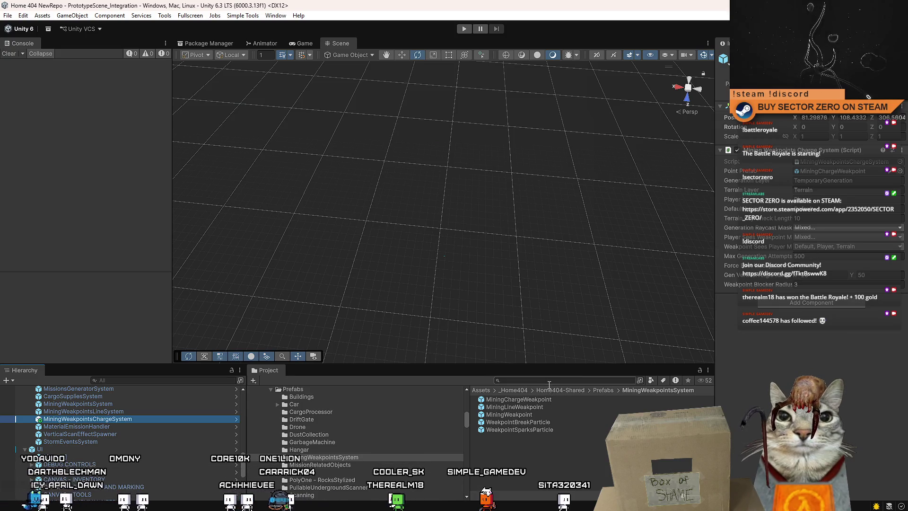
{"action": "left_click", "coordinate": [848, 161]}
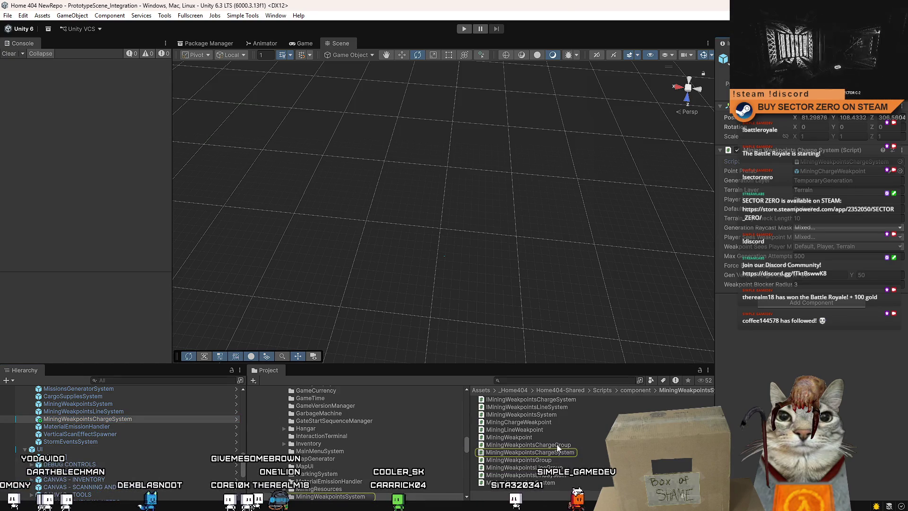
{"action": "left_click", "coordinate": [528, 380]}
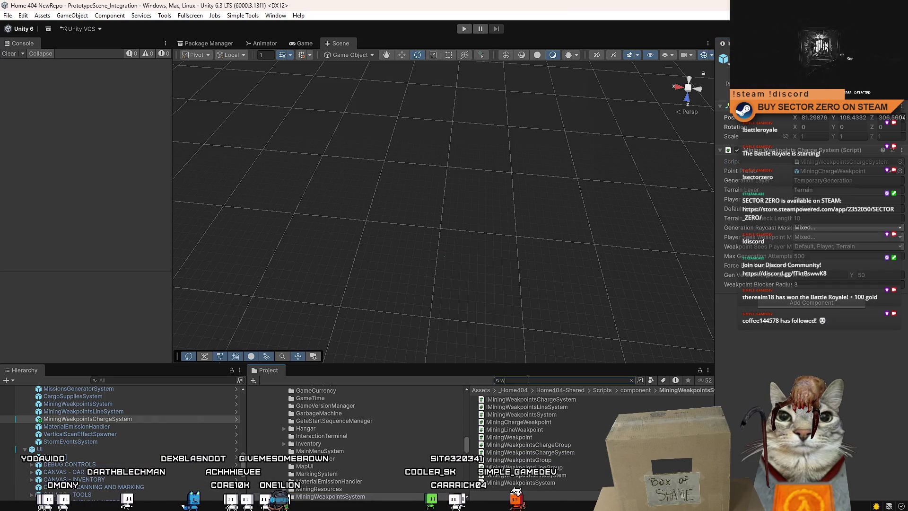
- Filter the Project for 'weak', inspect Example_WeakpointChargeResource_A, then open MiningWeakpointsChargeSystem.cs
{"action": "type", "text": "weak"}
{"action": "scroll", "coordinate": [560, 423], "scroll_direction": "down", "scroll_amount": 4}
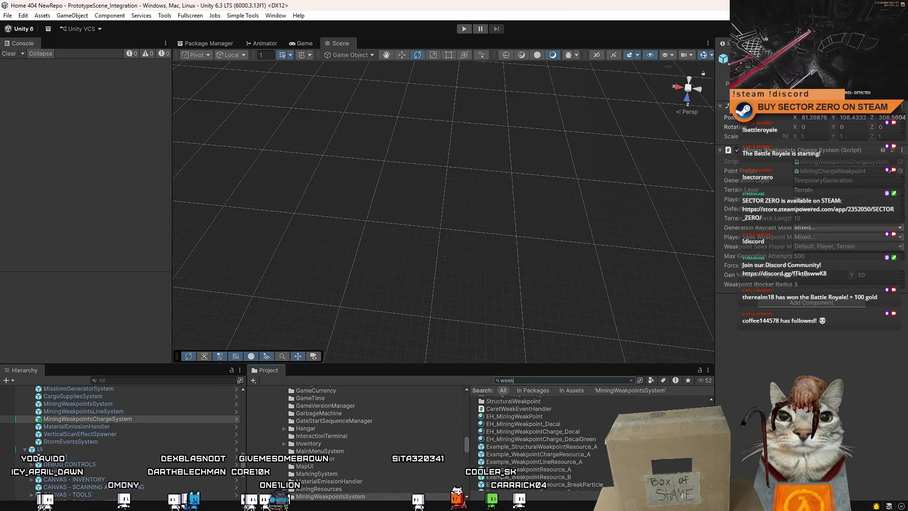
{"action": "left_click", "coordinate": [591, 440]}
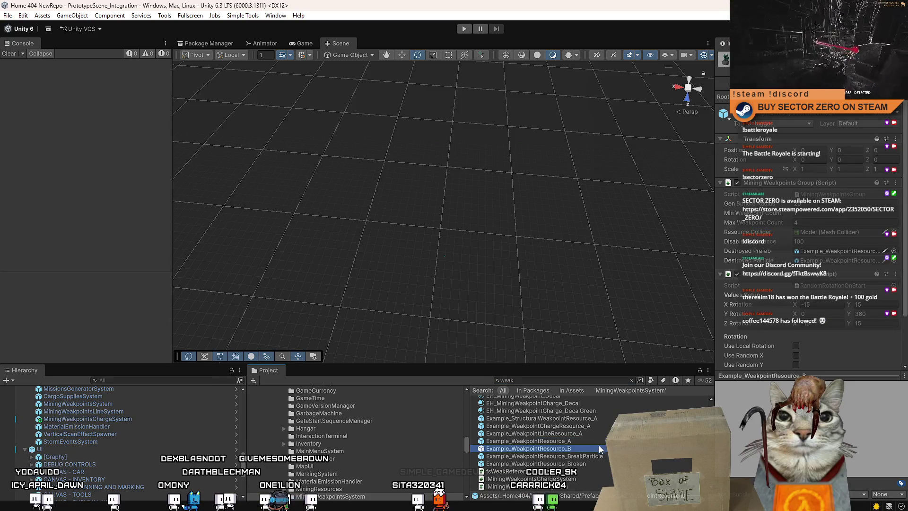
{"action": "left_click", "coordinate": [600, 425]}
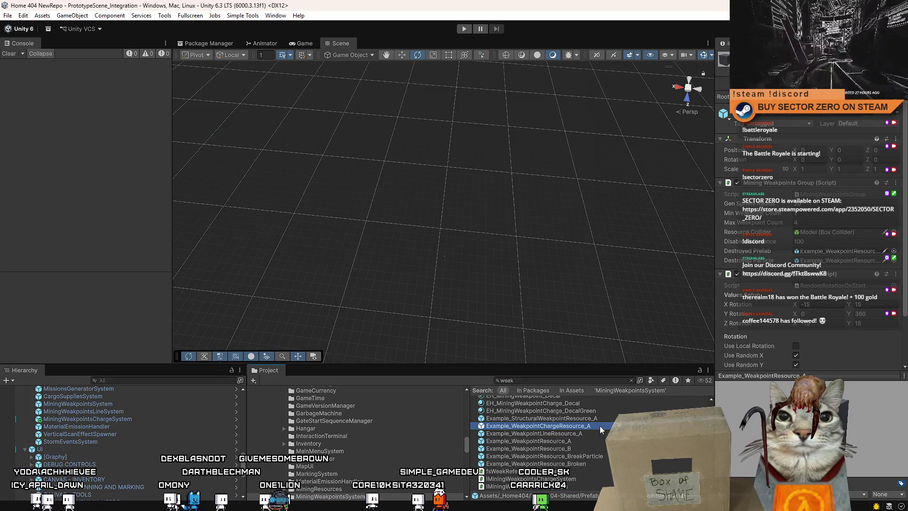
{"action": "left_click_drag", "start_coordinate": [906, 195], "coordinate": [907, 306]}
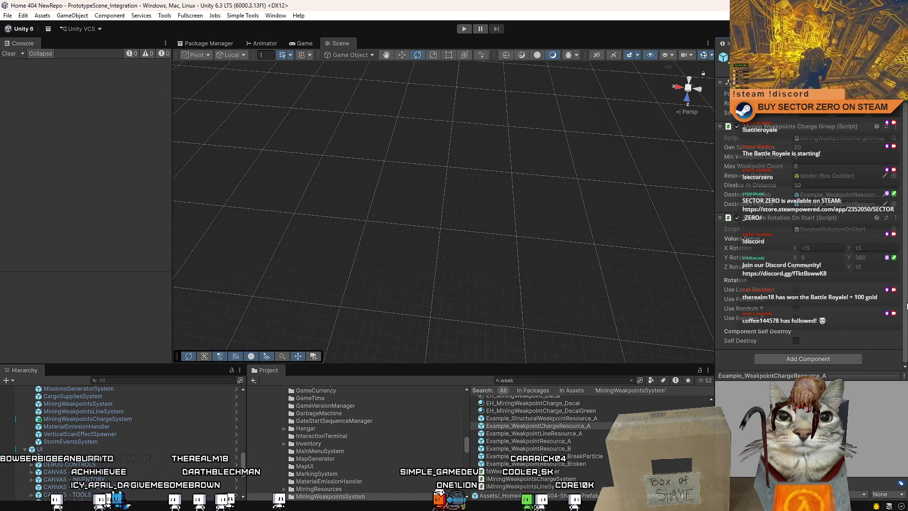
{"action": "left_click", "coordinate": [128, 420]}
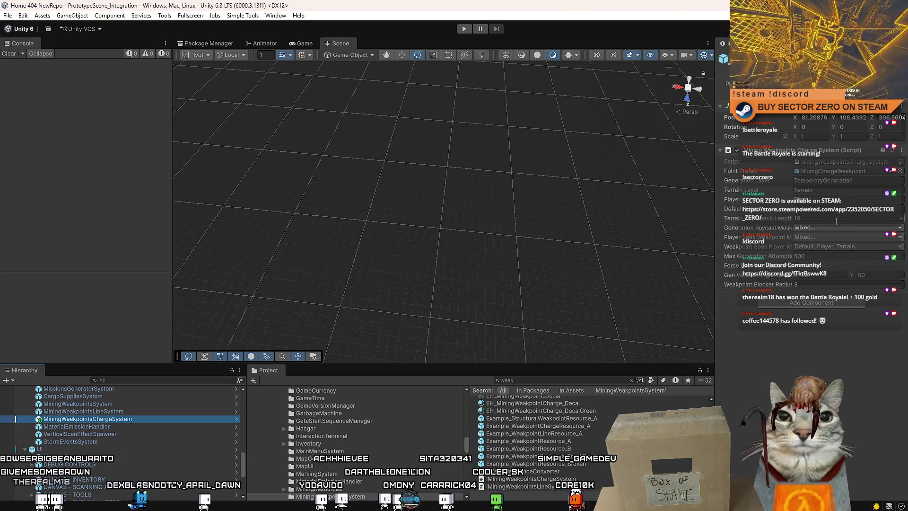
{"action": "double_click", "coordinate": [819, 162]}
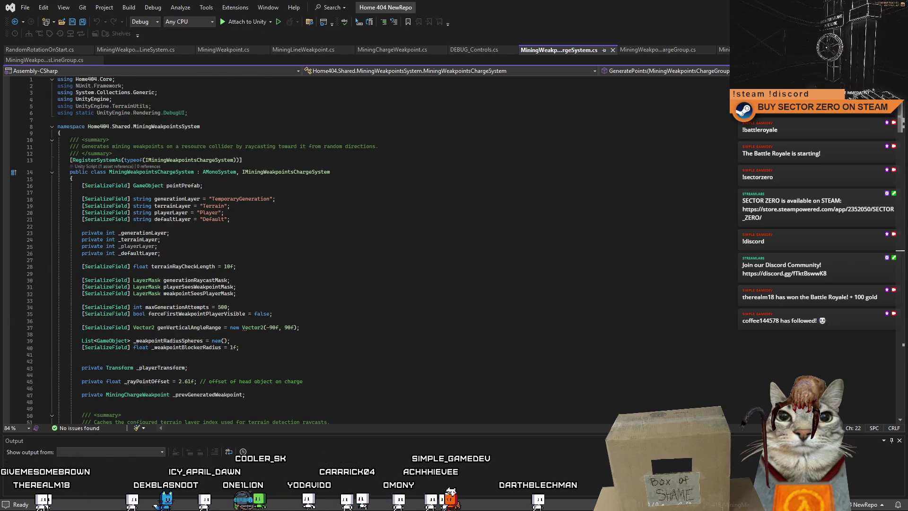
- Select the _rayPointOffset field and jump to its next usage
{"action": "scroll", "coordinate": [331, 250], "scroll_direction": "down", "scroll_amount": 5}
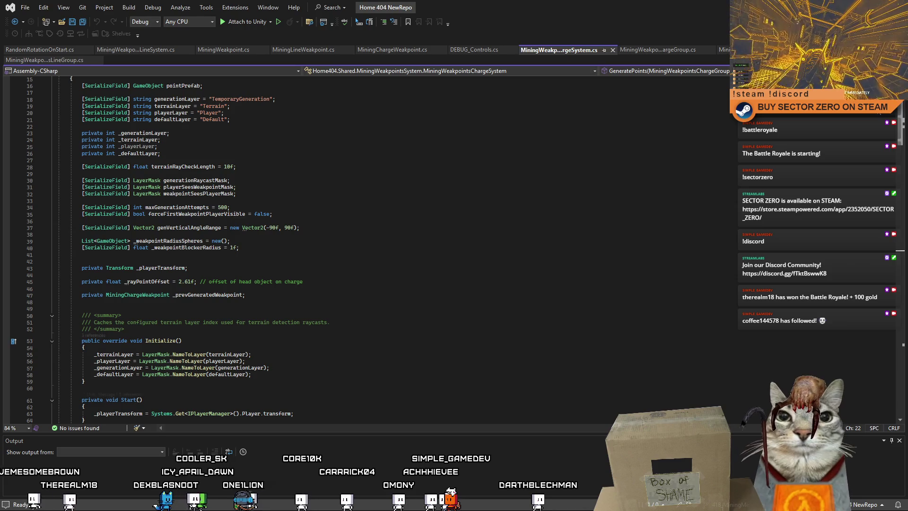
{"action": "scroll", "coordinate": [155, 200], "scroll_direction": "down", "scroll_amount": 4}
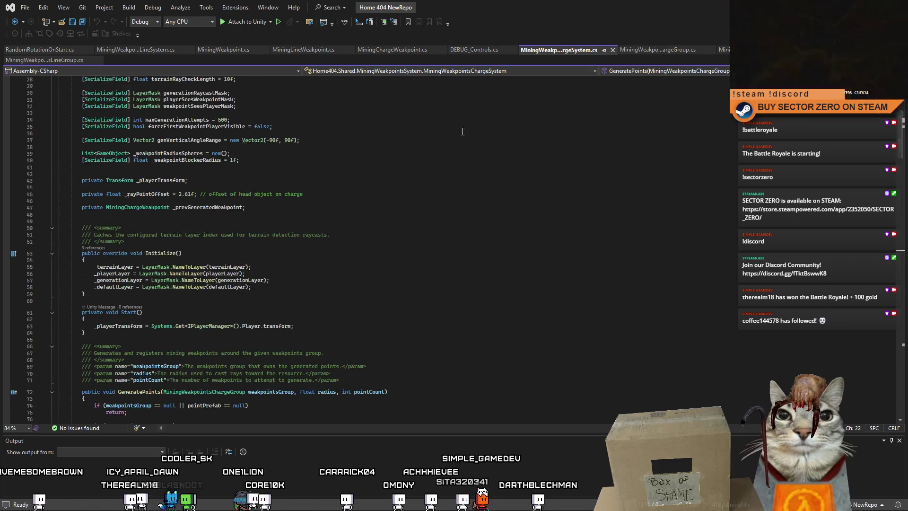
{"action": "left_click", "coordinate": [379, 194]}
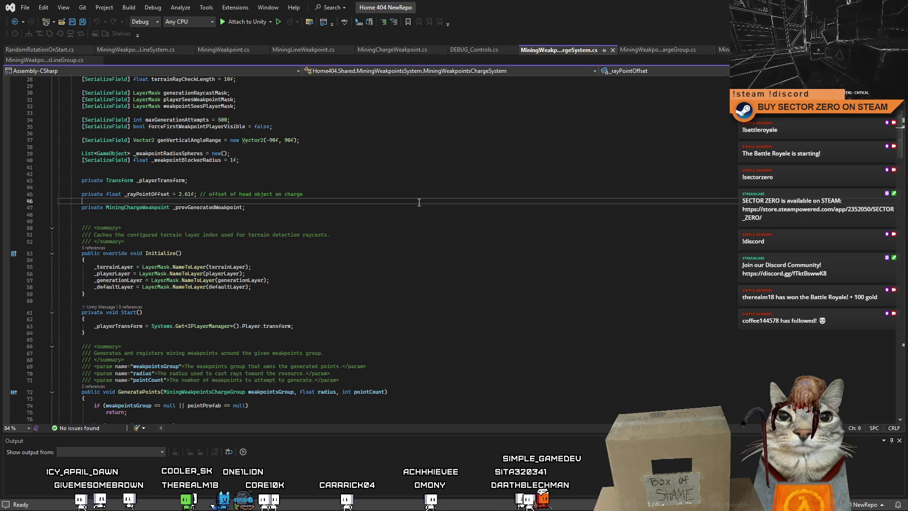
{"action": "double_click", "coordinate": [146, 194]}
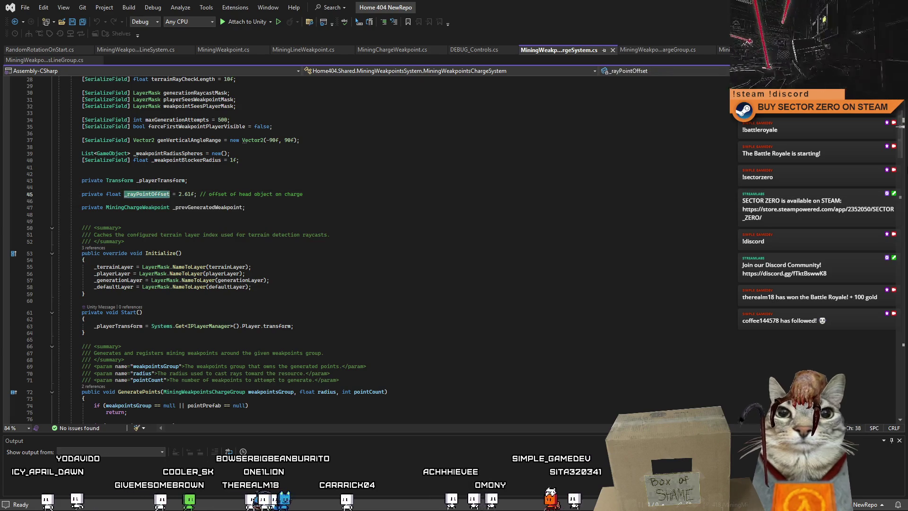
{"action": "key", "text": "ctrl+F3"}
{"action": "scroll", "coordinate": [331, 246], "scroll_direction": "up", "scroll_amount": 20}
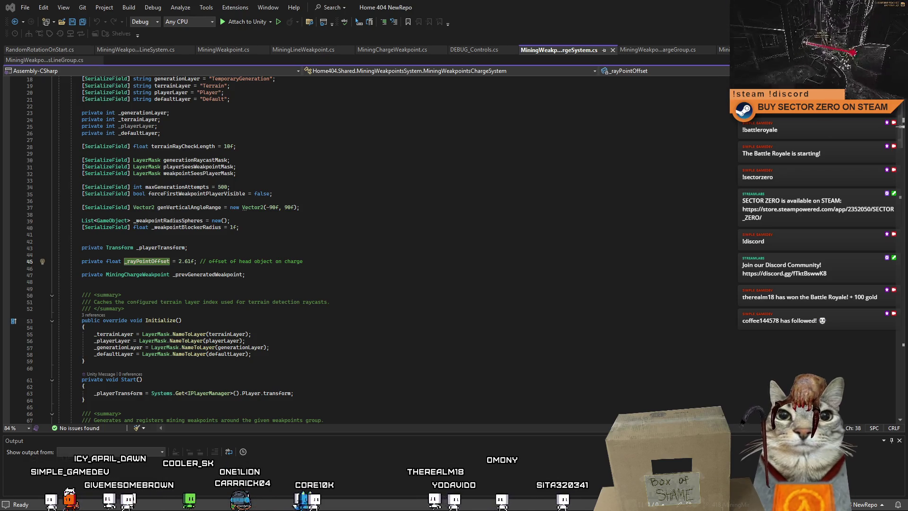
- Scroll through the file reviewing _rayPointOffset (2.61f) and Initialize's four layer indexes
{"action": "scroll", "coordinate": [236, 251], "scroll_direction": "down", "scroll_amount": 10}
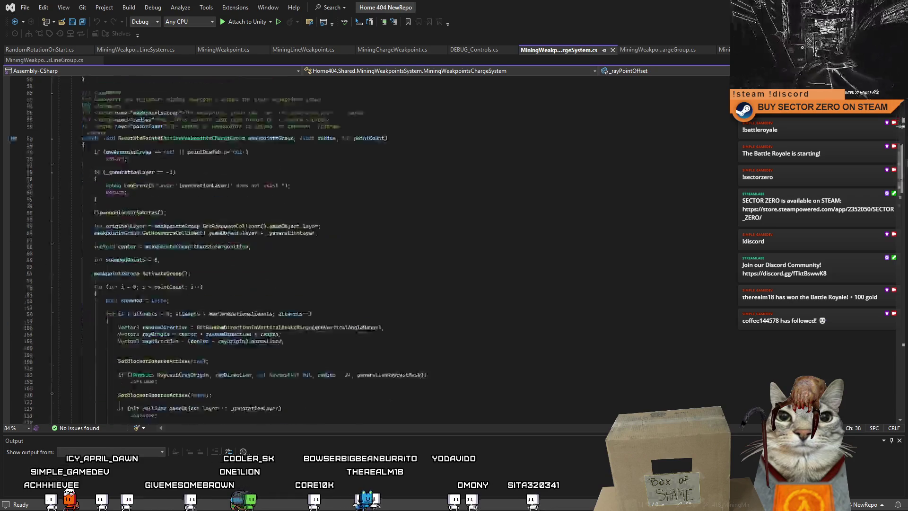
{"action": "scroll", "coordinate": [237, 251], "scroll_direction": "down", "scroll_amount": 20}
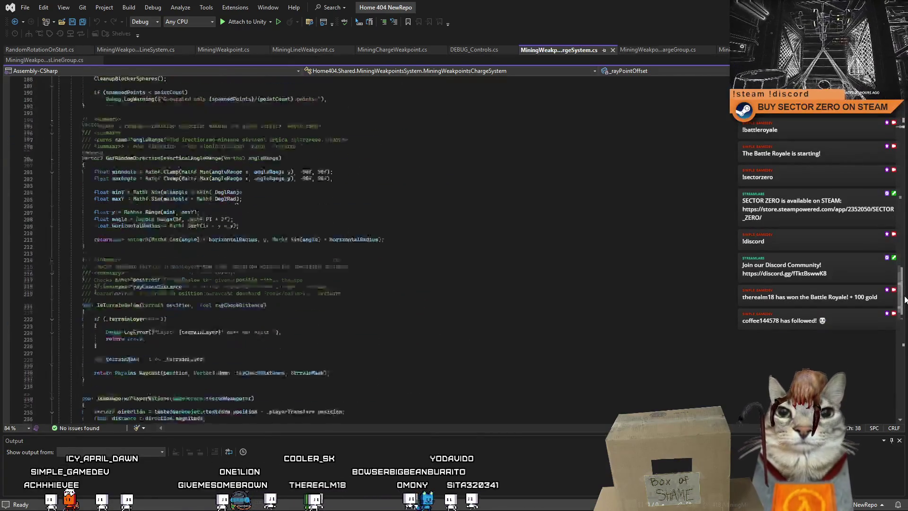
{"action": "left_click_drag", "start_coordinate": [905, 299], "coordinate": [905, 329]}
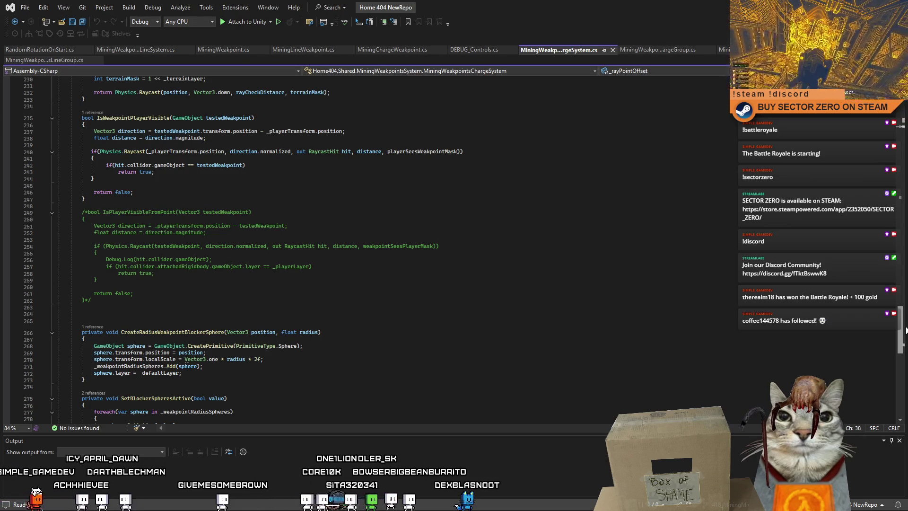
{"action": "mouse_move", "coordinate": [906, 329]}
{"action": "left_mouse_down"}
{"action": "mouse_move", "coordinate": [905, 352]}
{"action": "mouse_move", "coordinate": [885, 152]}
{"action": "mouse_move", "coordinate": [901, 125]}
{"action": "mouse_move", "coordinate": [891, 278]}
{"action": "mouse_move", "coordinate": [901, 127]}
{"action": "left_mouse_up"}
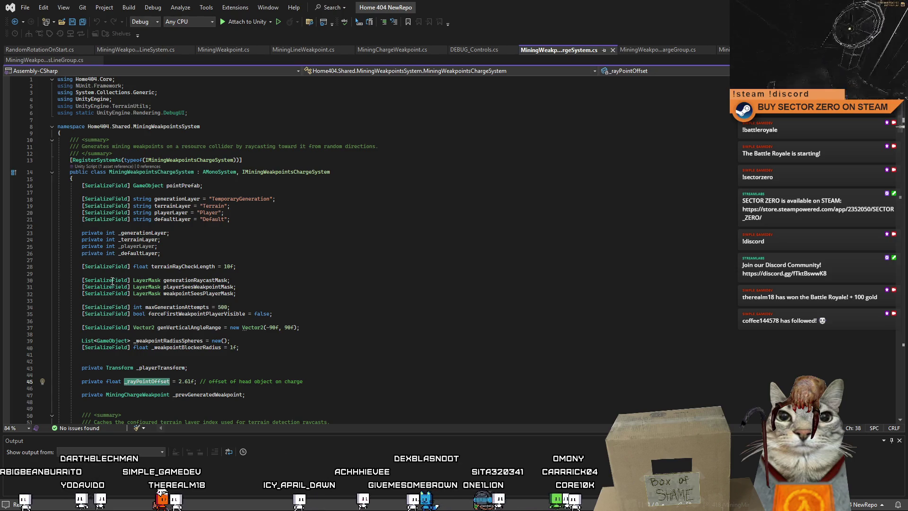
{"action": "left_click", "coordinate": [377, 253]}
{"action": "mouse_move", "coordinate": [900, 114]}
{"action": "left_mouse_down"}
{"action": "mouse_move", "coordinate": [901, 245]}
{"action": "mouse_move", "coordinate": [896, 124]}
{"action": "left_mouse_up"}
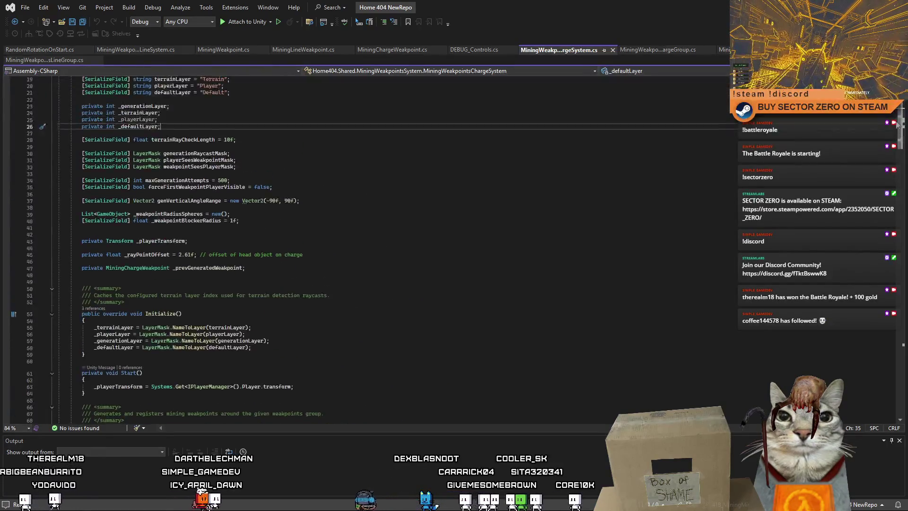
{"action": "scroll", "coordinate": [897, 124], "scroll_direction": "up", "scroll_amount": 2}
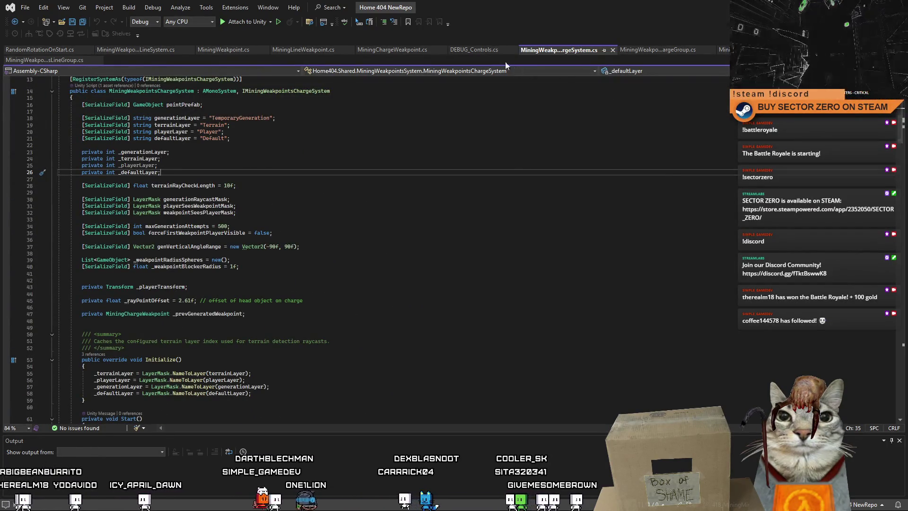
- Look over DEBUG_Controls.cs, briefly checking the Unity Editor before returning
{"action": "left_click", "coordinate": [471, 49]}
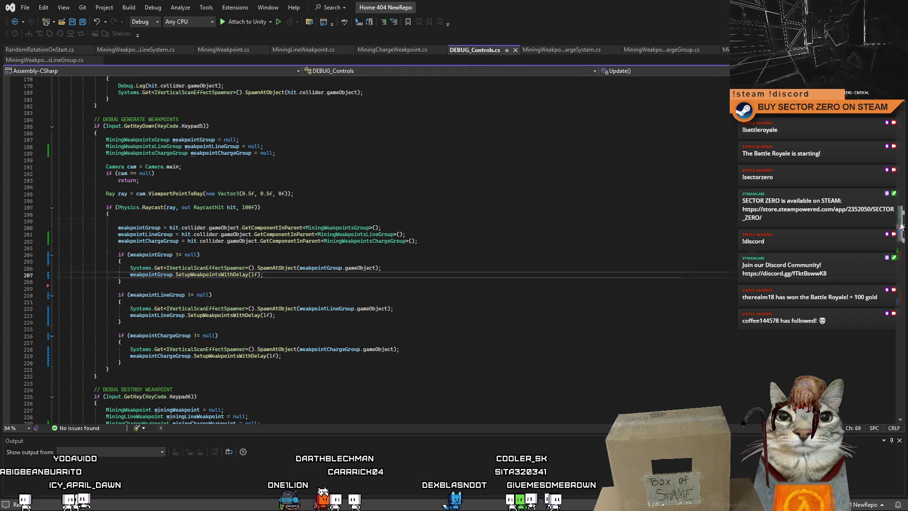
{"action": "mouse_move", "coordinate": [901, 227]}
{"action": "left_mouse_down"}
{"action": "mouse_move", "coordinate": [898, 342]}
{"action": "mouse_move", "coordinate": [899, 228]}
{"action": "left_mouse_up"}
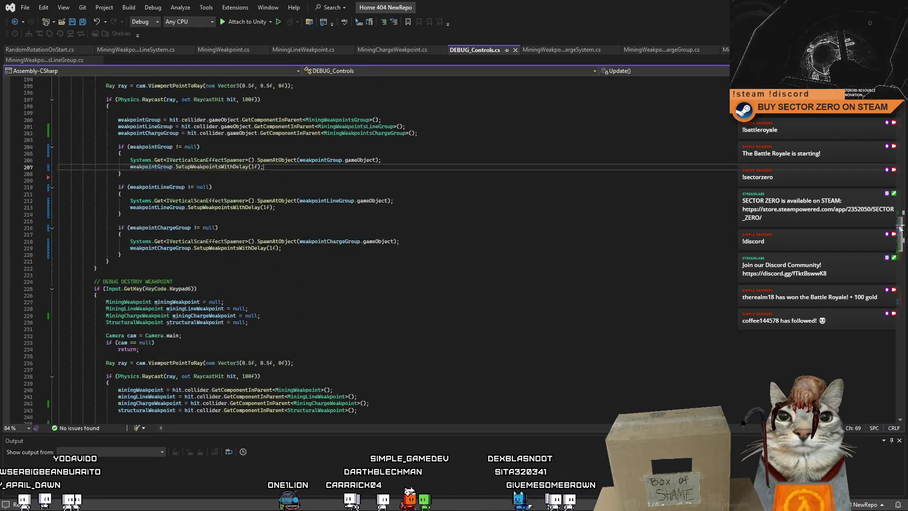
{"action": "key", "text": "alt+Tab"}
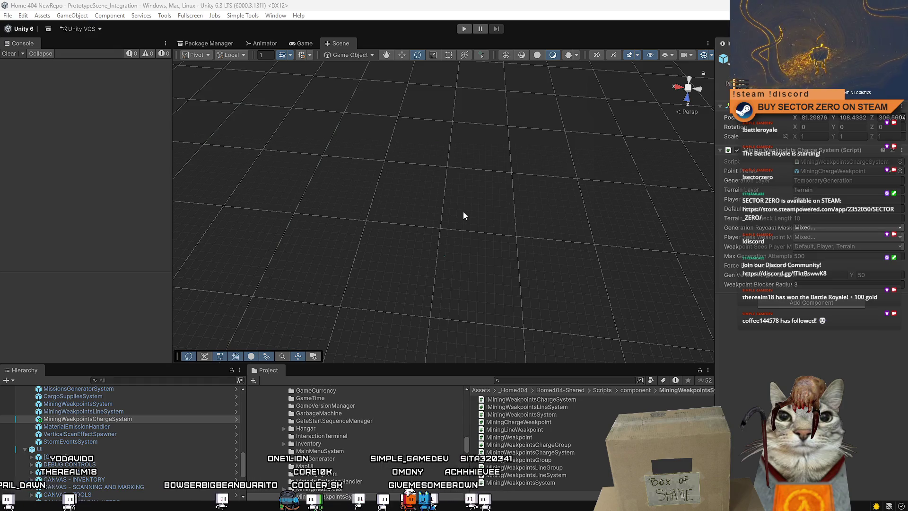
{"action": "key", "text": "alt+Tab"}
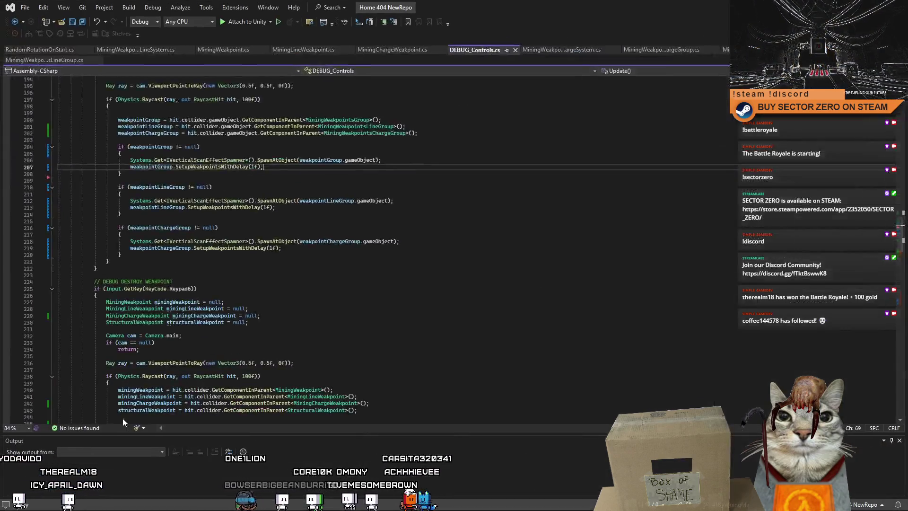
{"action": "scroll", "coordinate": [331, 246], "scroll_direction": "up", "scroll_amount": 15}
{"action": "scroll", "coordinate": [331, 246], "scroll_direction": "down", "scroll_amount": 20}
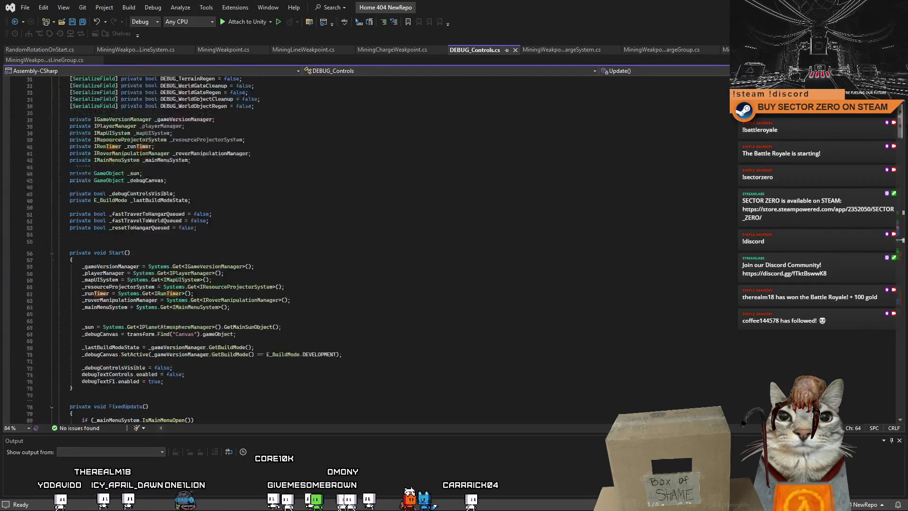
{"action": "scroll", "coordinate": [189, 236], "scroll_direction": "up", "scroll_amount": 5}
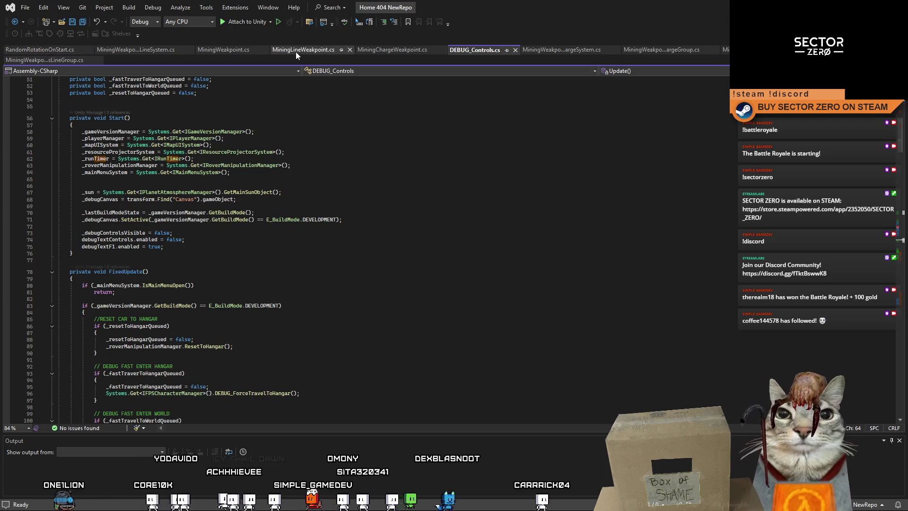
- Review MiningChargeWeakpoint.cs's Update method and fields such as _isDestroyed
{"action": "left_click", "coordinate": [393, 50]}
{"action": "left_click", "coordinate": [297, 203]}
{"action": "scroll", "coordinate": [303, 213], "scroll_direction": "up", "scroll_amount": 10}
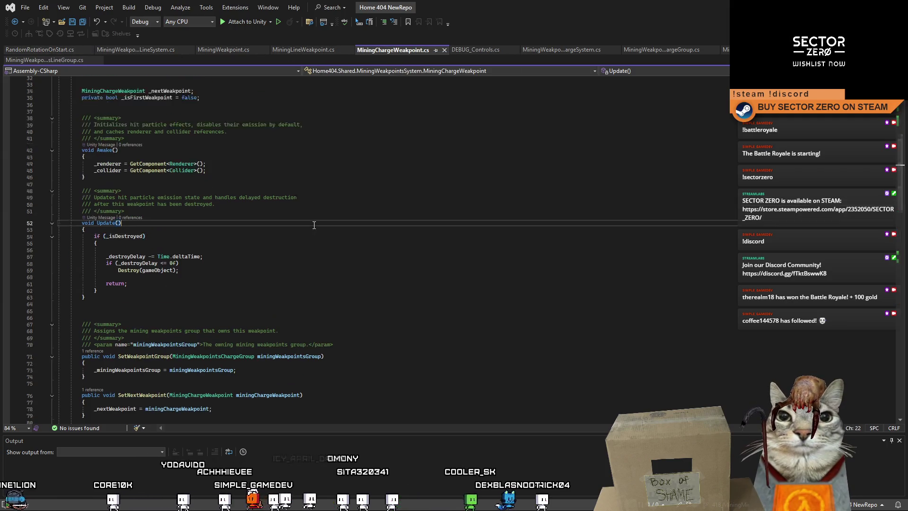
{"action": "left_click", "coordinate": [241, 228]}
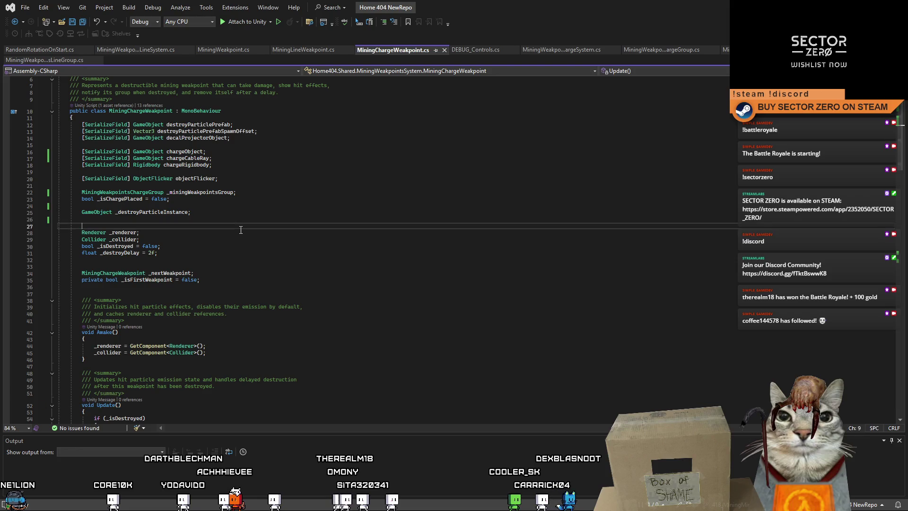
{"action": "left_click", "coordinate": [233, 244]}
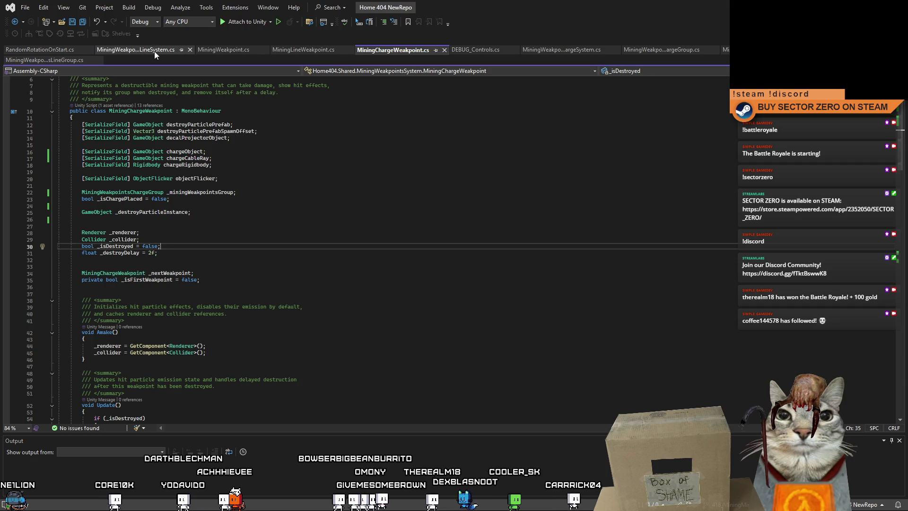
- Highlight _rayPointOffset (2.61f) in MiningWeakpointsChargeSystem.cs, then return to the Unity Editor
{"action": "left_click", "coordinate": [572, 52]}
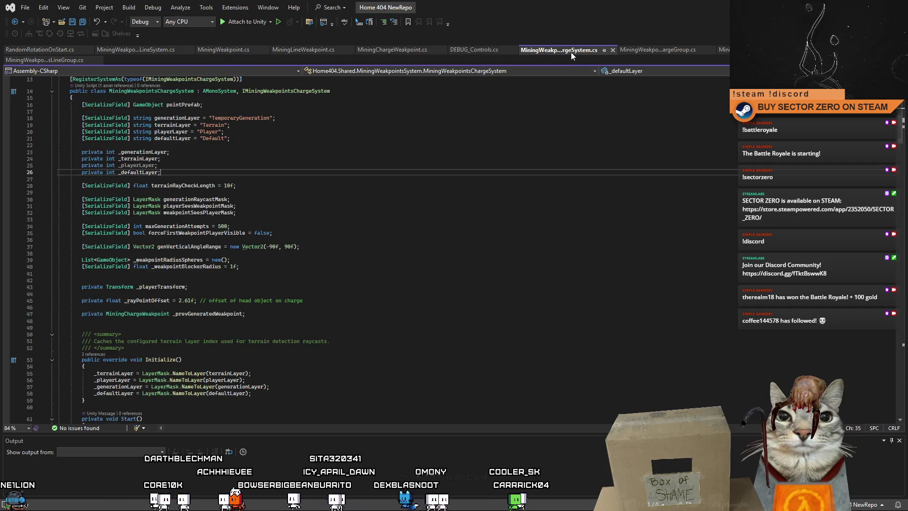
{"action": "left_click", "coordinate": [296, 267]}
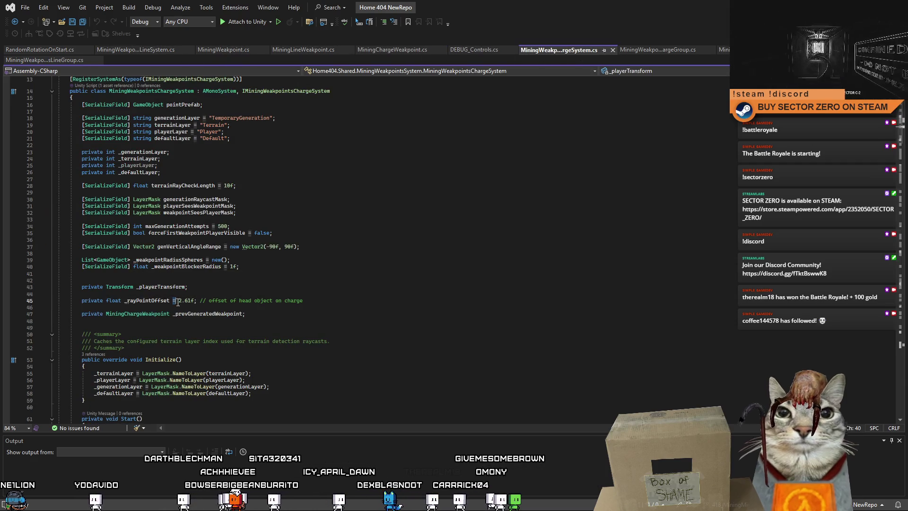
{"action": "scroll", "coordinate": [344, 281], "scroll_direction": "down", "scroll_amount": 4}
{"action": "scroll", "coordinate": [344, 281], "scroll_direction": "down", "scroll_amount": 1}
{"action": "double_click", "coordinate": [147, 199]}
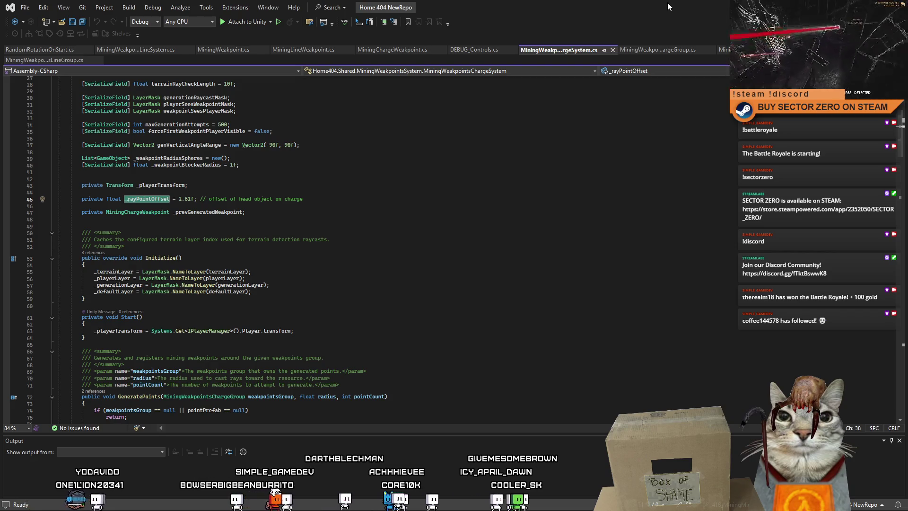
{"action": "key", "text": "alt+Tab"}
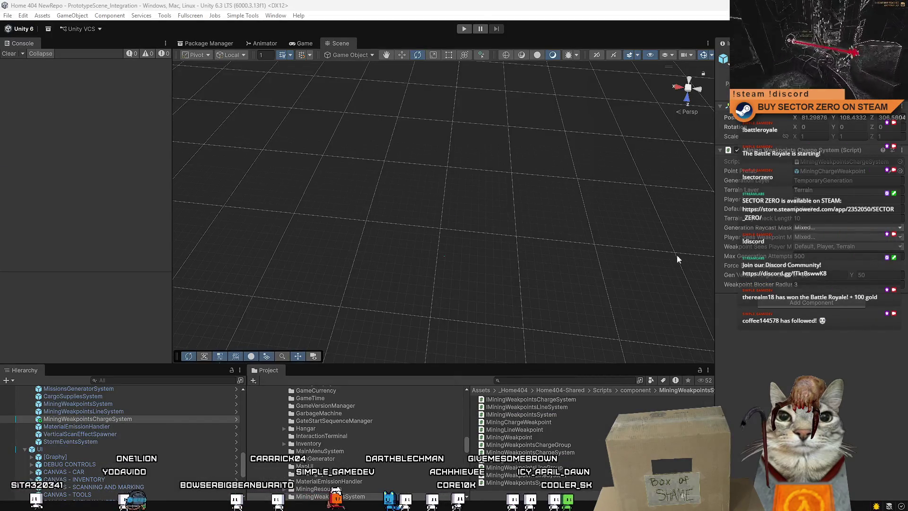
- Ping the Point Prefab, inspect MiningChargeWeakpoint's components, and open its script in Visual Studio
{"action": "right_click", "coordinate": [550, 382]}
{"action": "key", "text": "Escape"}
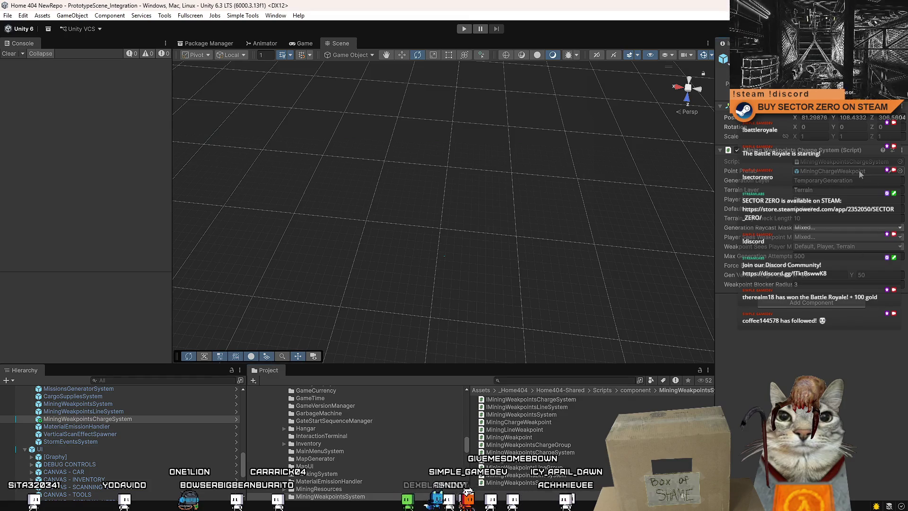
{"action": "left_click", "coordinate": [858, 171]}
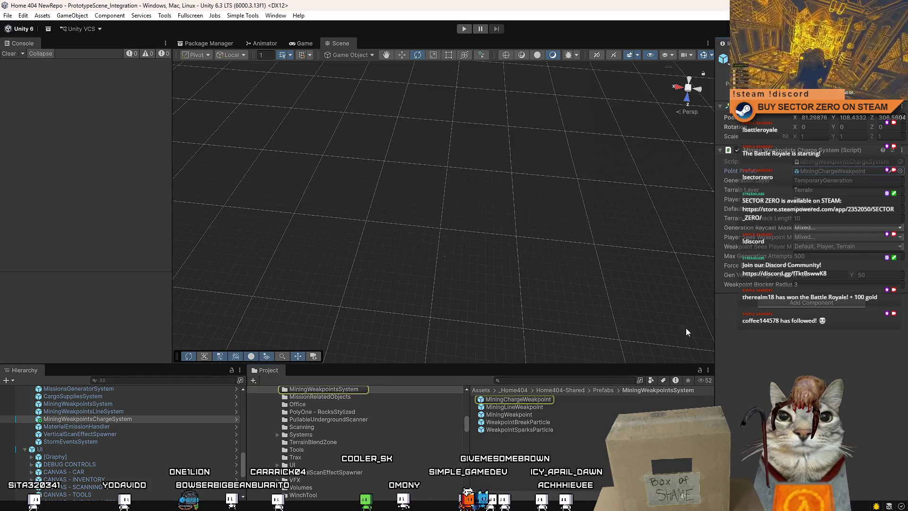
{"action": "left_click", "coordinate": [533, 398]}
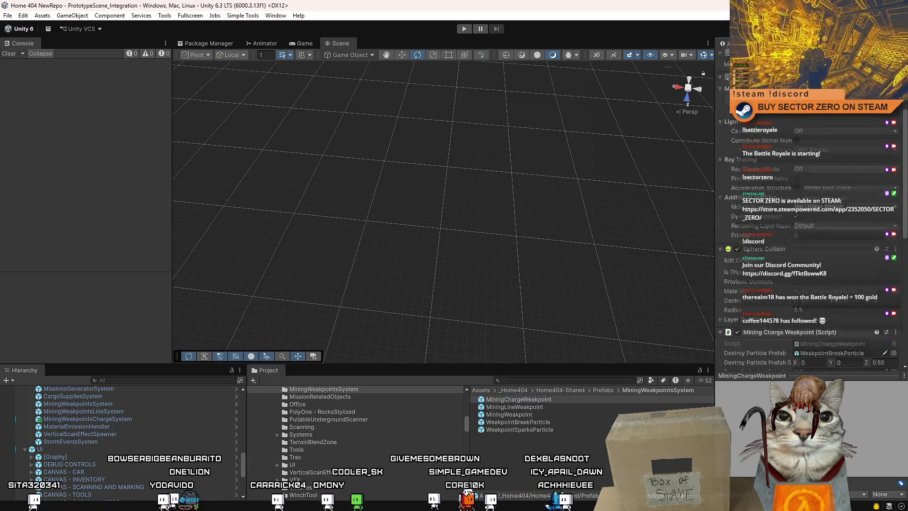
{"action": "scroll", "coordinate": [808, 227], "scroll_direction": "down", "scroll_amount": 5}
{"action": "scroll", "coordinate": [809, 248], "scroll_direction": "down", "scroll_amount": 1}
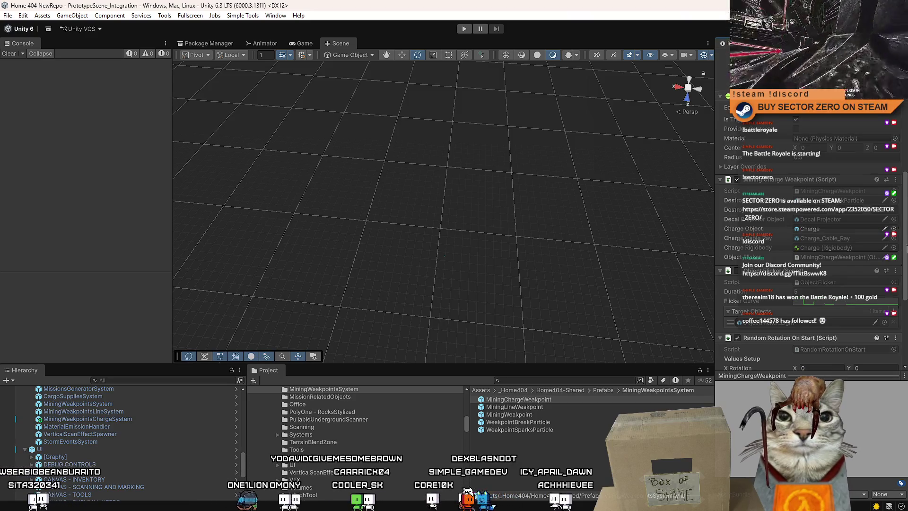
{"action": "scroll", "coordinate": [809, 226], "scroll_direction": "down", "scroll_amount": 2}
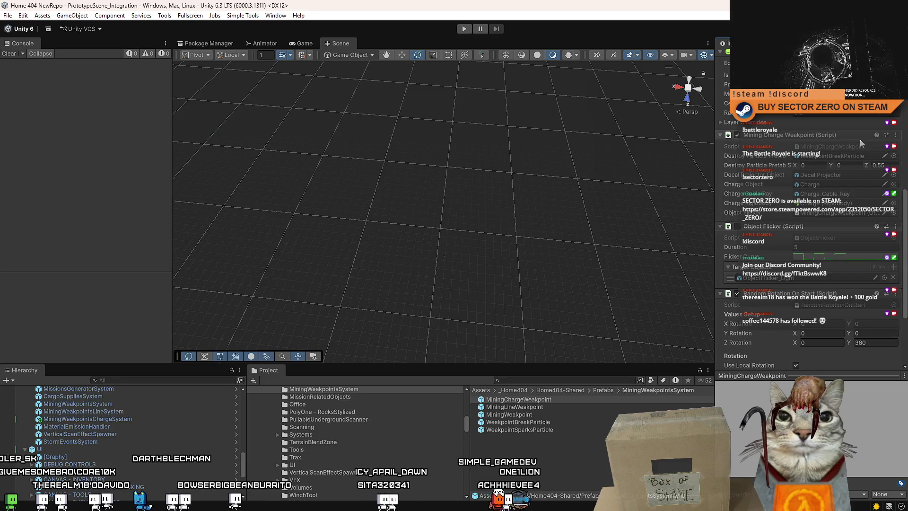
{"action": "left_click", "coordinate": [835, 145]}
{"action": "double_click", "coordinate": [835, 146]}
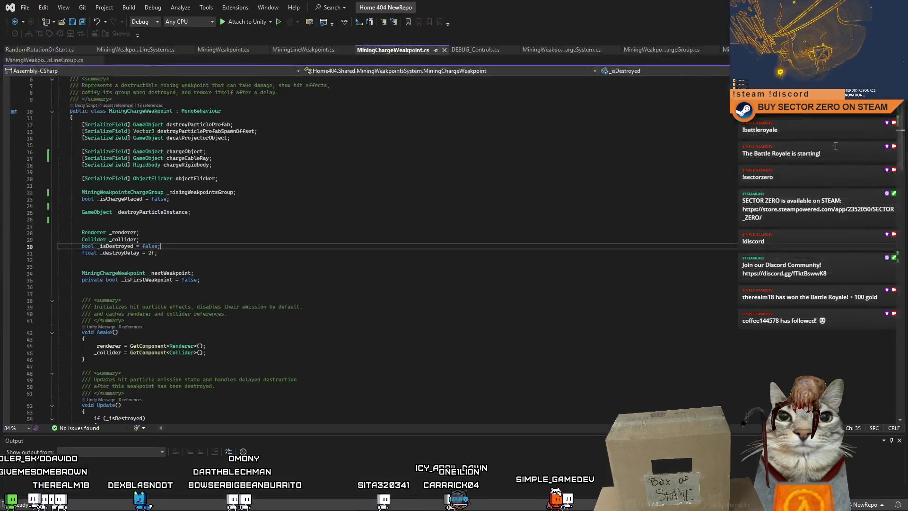
- Trace chargeCableRay through MiningChargeWeakpoint.cs to the GetChargeConnectionPoint method
{"action": "double_click", "coordinate": [199, 158]}
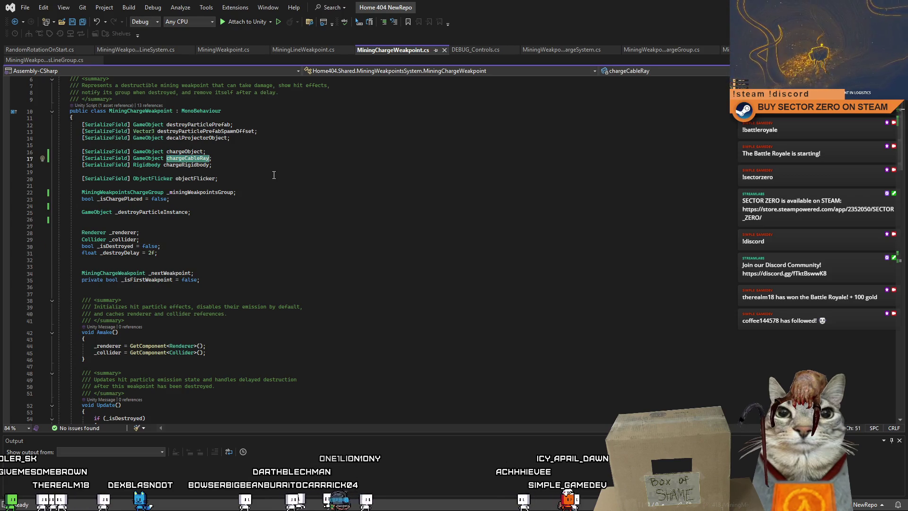
{"action": "left_click", "coordinate": [236, 171]}
{"action": "left_click", "coordinate": [208, 158]}
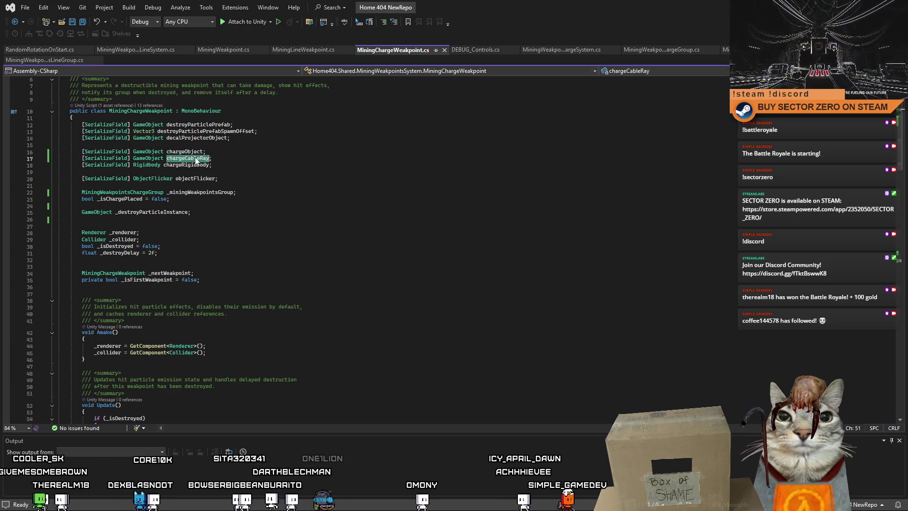
{"action": "scroll", "coordinate": [379, 250], "scroll_direction": "down", "scroll_amount": 20}
{"action": "left_click_drag", "start_coordinate": [893, 263], "coordinate": [894, 285]}
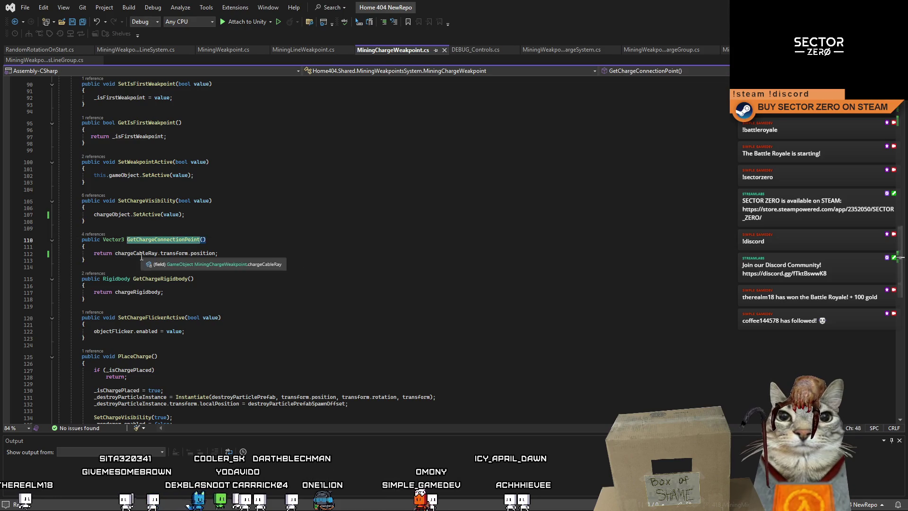
{"action": "double_click", "coordinate": [150, 240]}
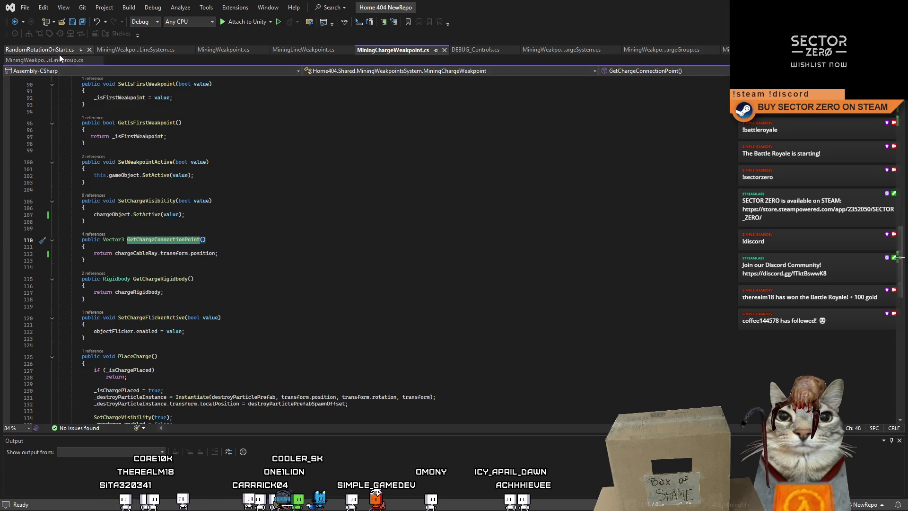
- Browse MiningWeakpointsLineSystem and MiningLineWeakpoint, ending on MiningWeakpointsChargeSystem.cs
{"action": "left_click", "coordinate": [100, 50]}
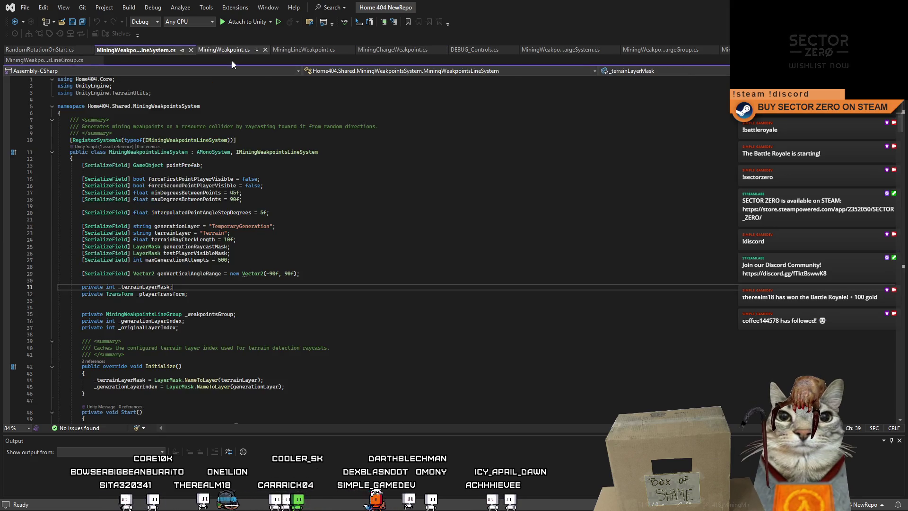
{"action": "scroll", "coordinate": [367, 264], "scroll_direction": "down", "scroll_amount": 2}
{"action": "scroll", "coordinate": [367, 264], "scroll_direction": "down", "scroll_amount": 2}
{"action": "left_click", "coordinate": [365, 302]}
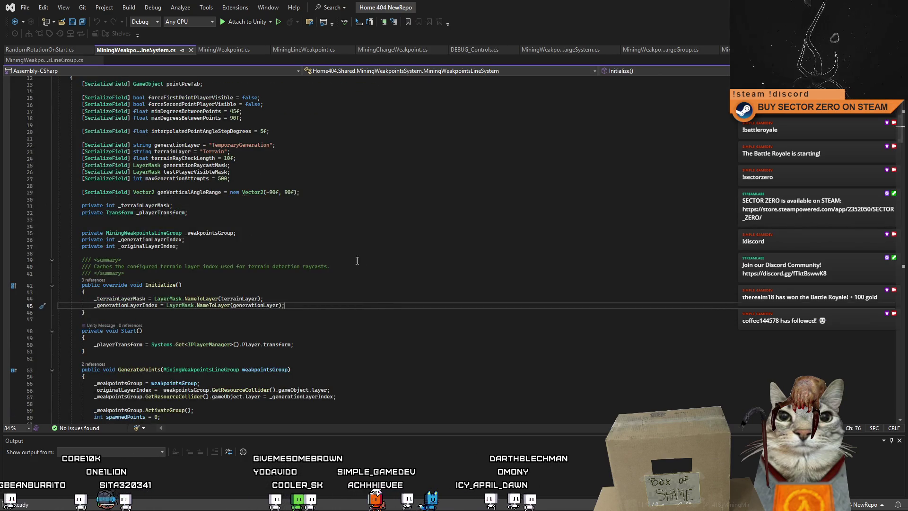
{"action": "left_click", "coordinate": [306, 50]}
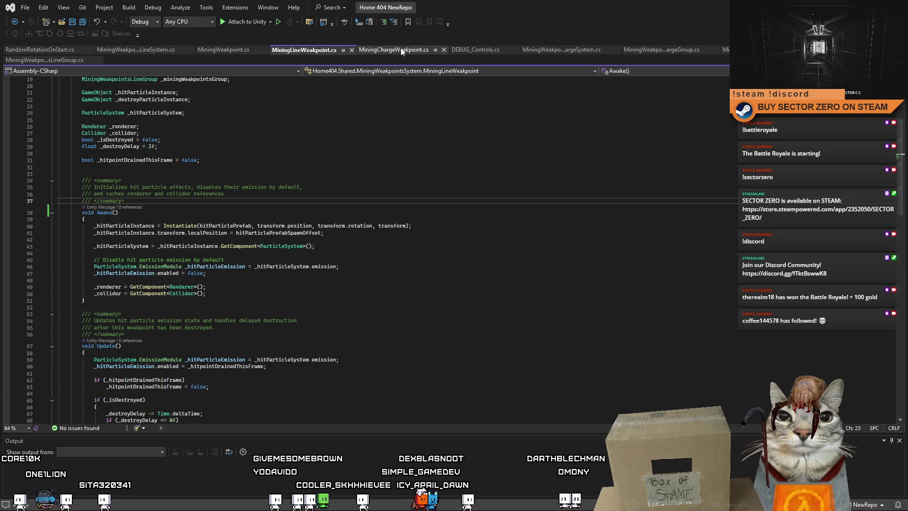
{"action": "left_click", "coordinate": [393, 50]}
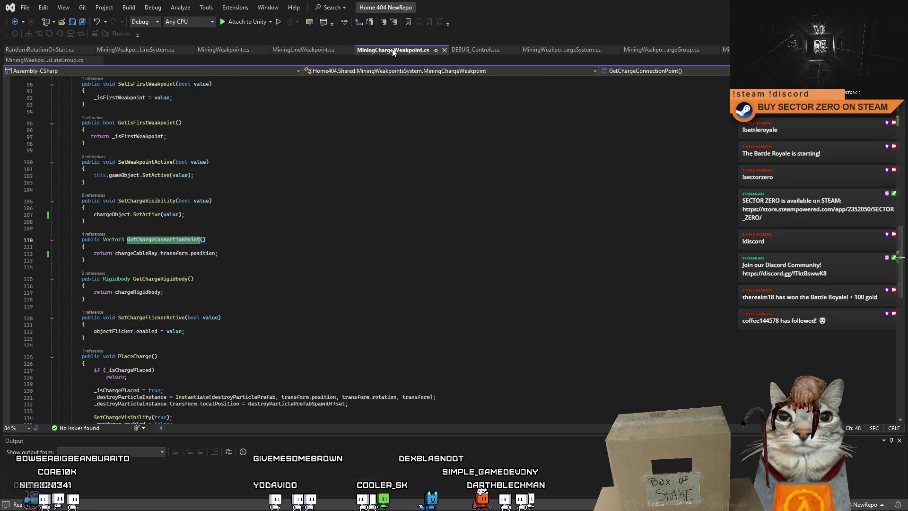
{"action": "left_click", "coordinate": [546, 51]}
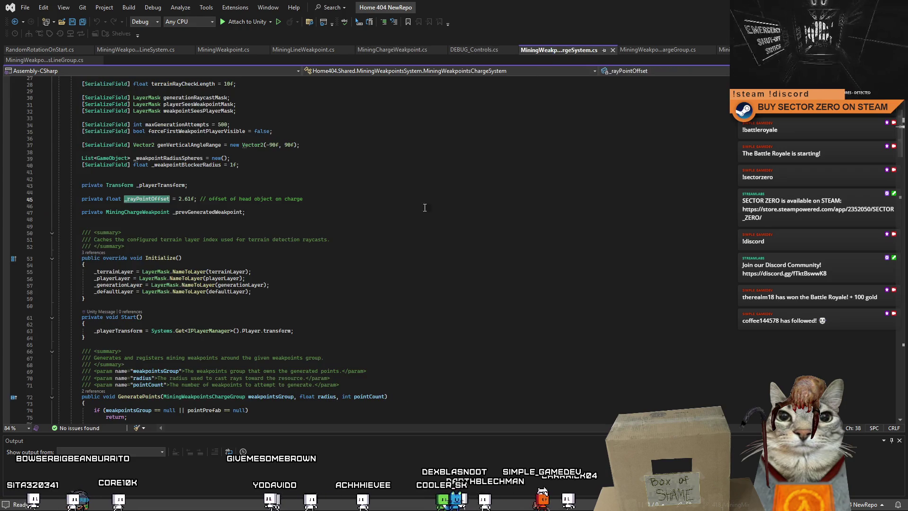
- Paste the _rayPointOffset name into Initialize with blank lines above it
{"action": "left_click", "coordinate": [147, 198]}
{"action": "double_click", "coordinate": [147, 198]}
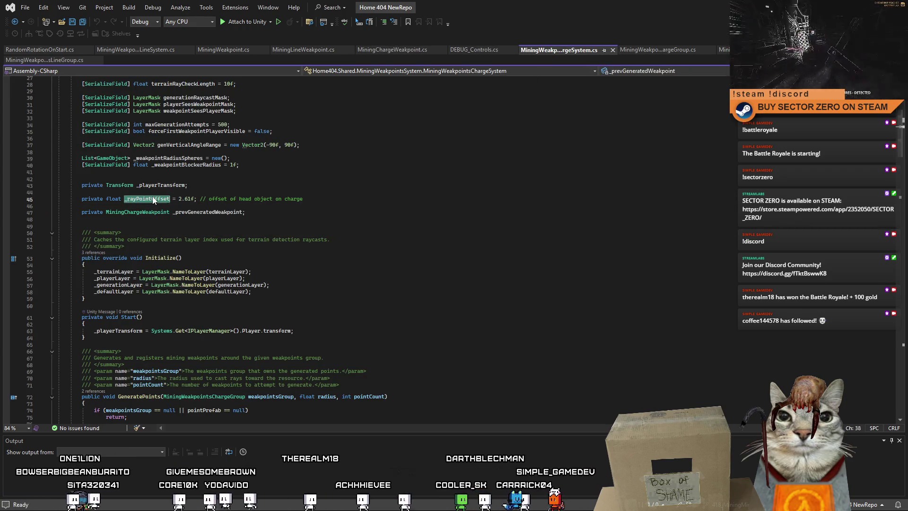
{"action": "left_click", "coordinate": [327, 293]}
{"action": "key", "text": "Return"}
{"action": "key", "text": "Return"}
{"action": "key", "text": "Return"}
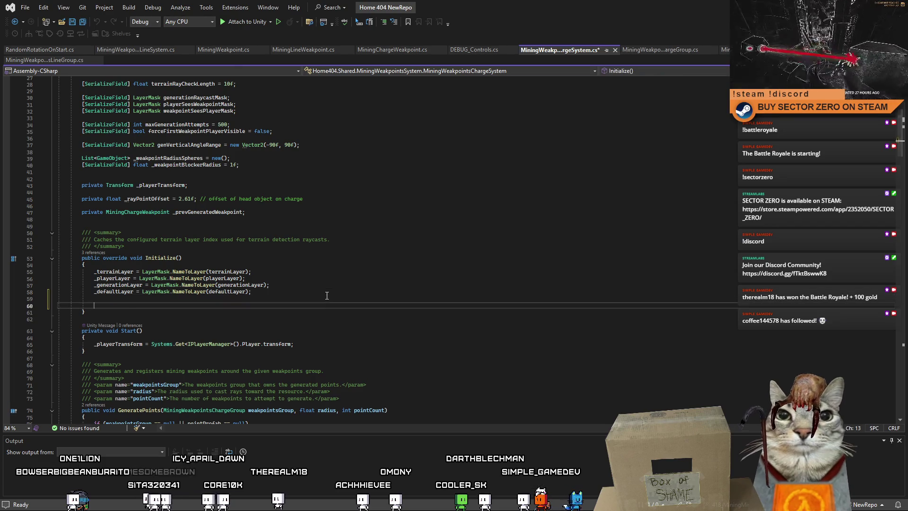
{"action": "key", "text": "Up"}
{"action": "key", "text": "ctrl+v"}
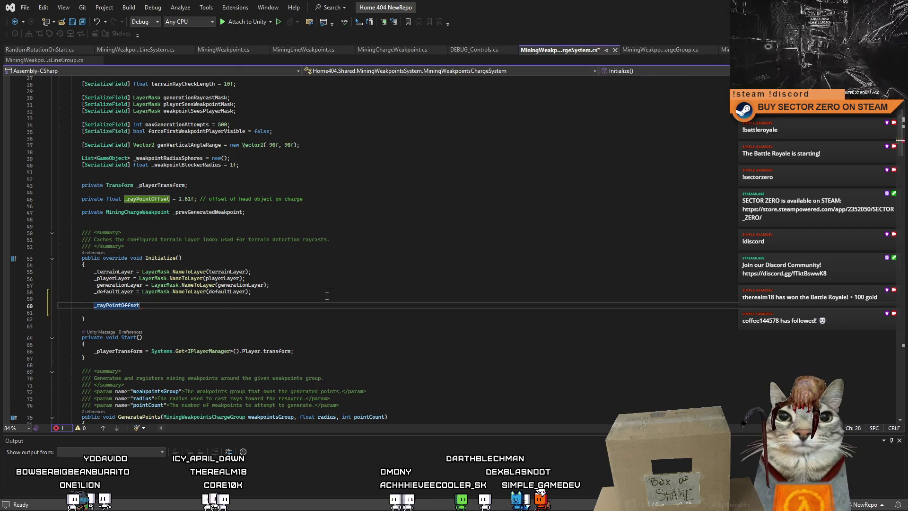
{"action": "key", "text": "ctrl+Return"}
{"action": "key", "text": "ctrl+Return"}
{"action": "key", "text": "ctrl+Return"}
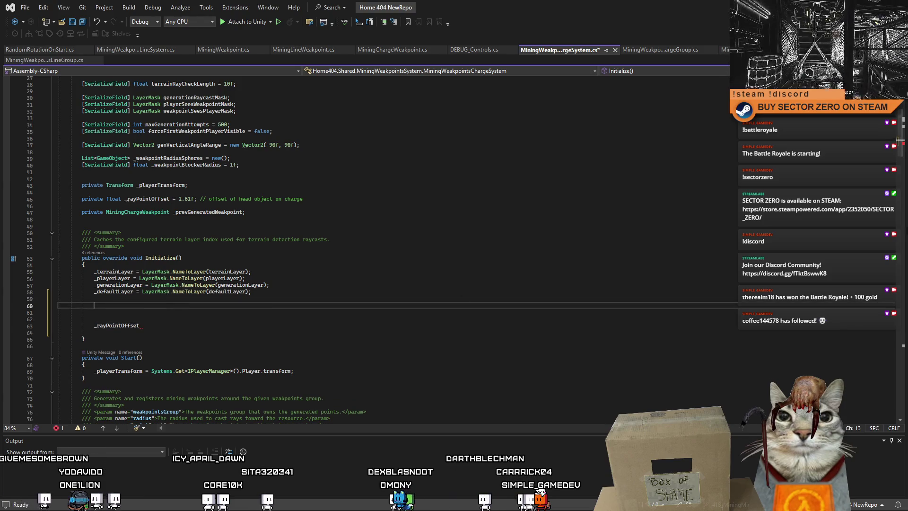
{"action": "left_click_drag", "start_coordinate": [902, 135], "coordinate": [892, 232]}
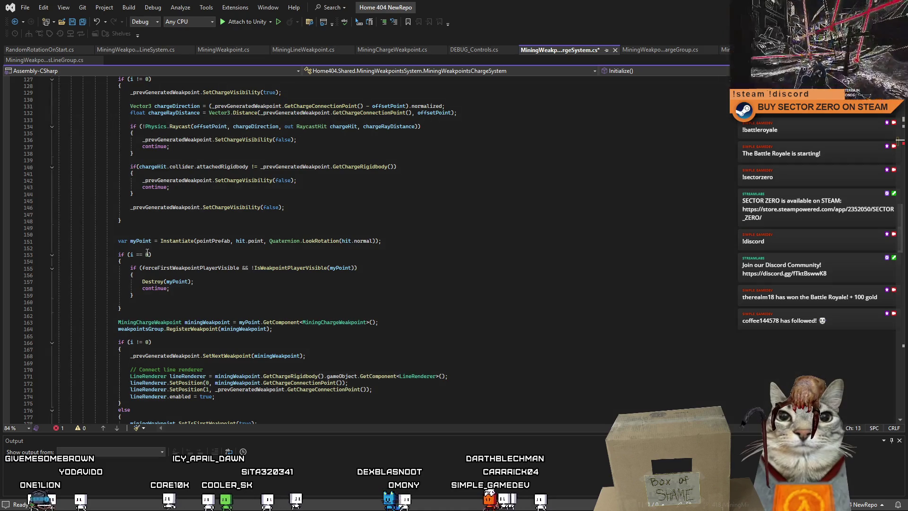
- Copy the myPoint Instantiate line of pointPrefab into Initialize
{"action": "left_click_drag", "start_coordinate": [121, 243], "coordinate": [414, 245]}
{"action": "key", "text": "ctrl+c"}
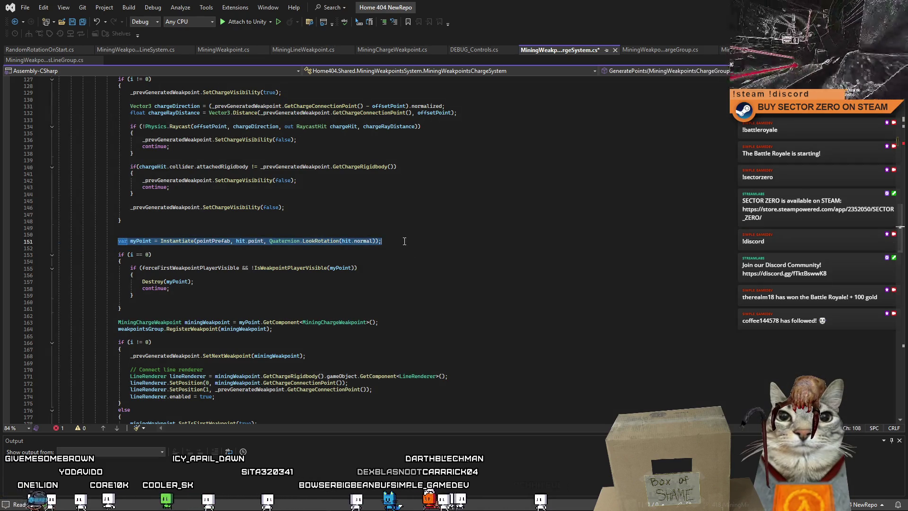
{"action": "left_click_drag", "start_coordinate": [895, 241], "coordinate": [895, 83]}
{"action": "scroll", "coordinate": [369, 234], "scroll_direction": "down", "scroll_amount": 6}
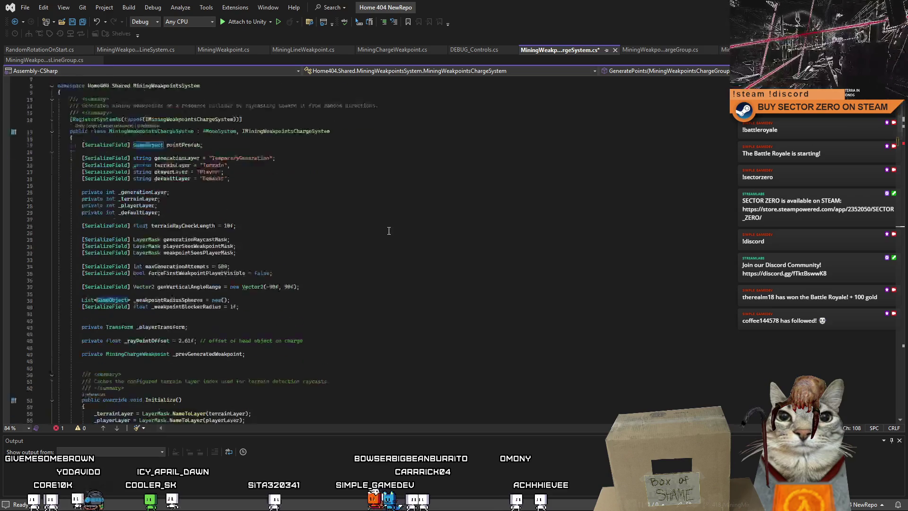
{"action": "scroll", "coordinate": [368, 234], "scroll_direction": "down", "scroll_amount": 3}
{"action": "left_click", "coordinate": [158, 312]}
{"action": "key", "text": "ctrl+v"}
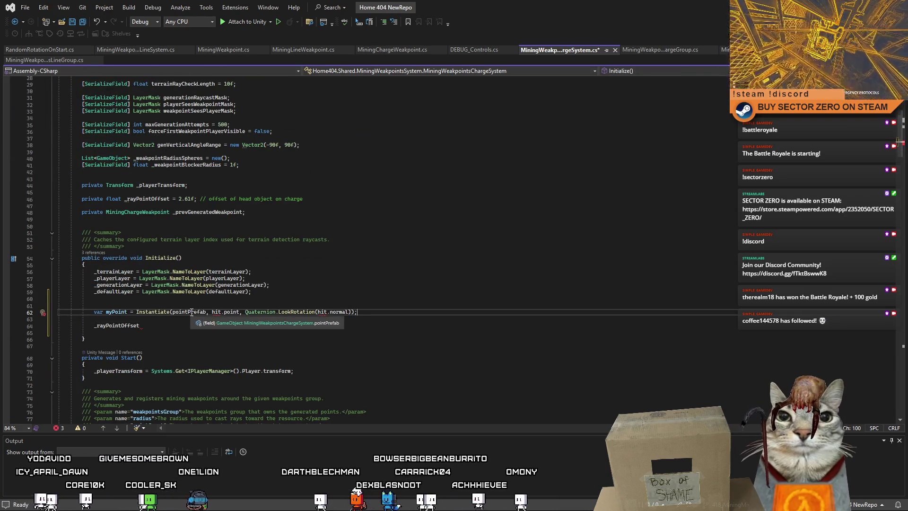
- Replace the pasted call's Quaternion.LookRotation(hit.normal) rotation with Quaternion.identity
{"action": "double_click", "coordinate": [191, 312]}
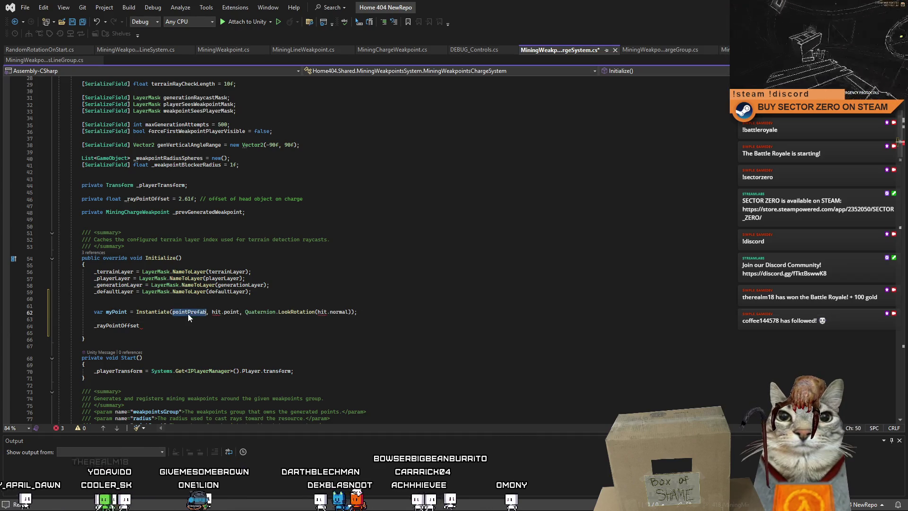
{"action": "left_click_drag", "start_coordinate": [212, 313], "coordinate": [237, 312]}
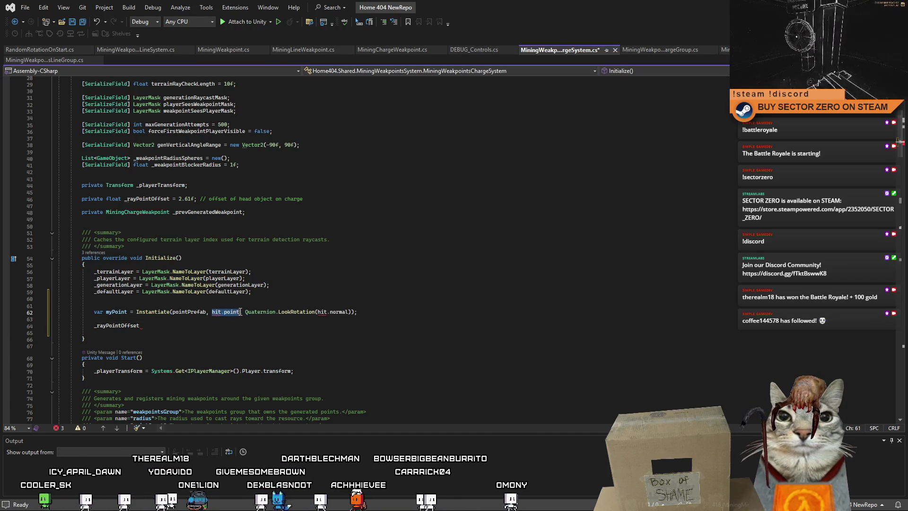
{"action": "type", "text": "transform.transform[p"}
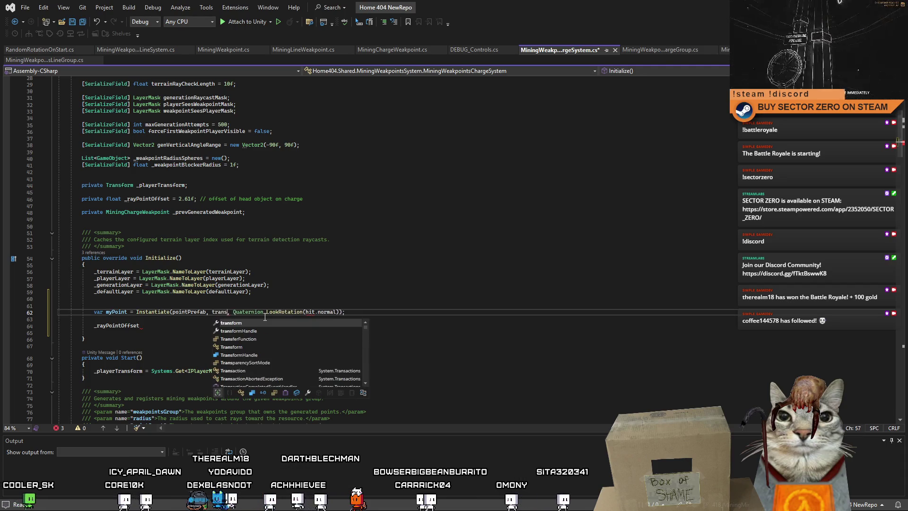
{"action": "key", "text": "BackSpace"}
{"action": "key", "text": "BackSpace"}
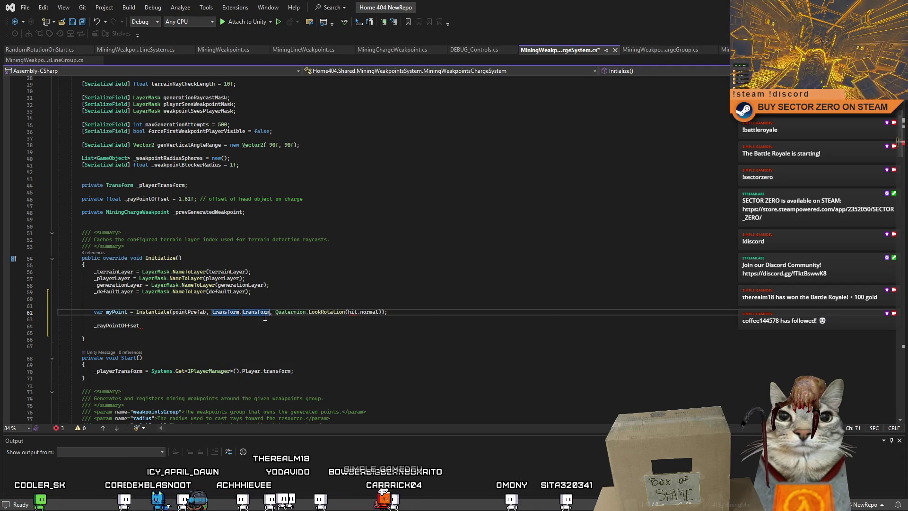
{"action": "left_click", "coordinate": [285, 312]}
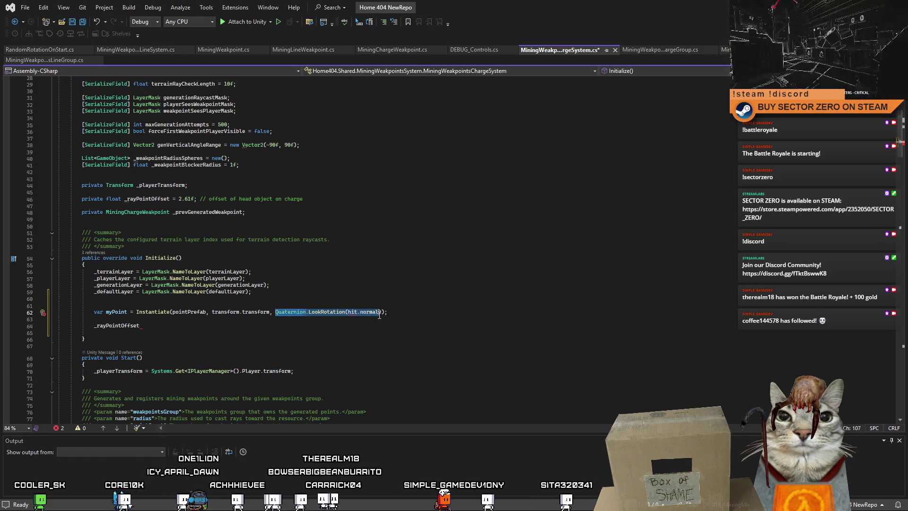
{"action": "key", "text": "BackSpace"}
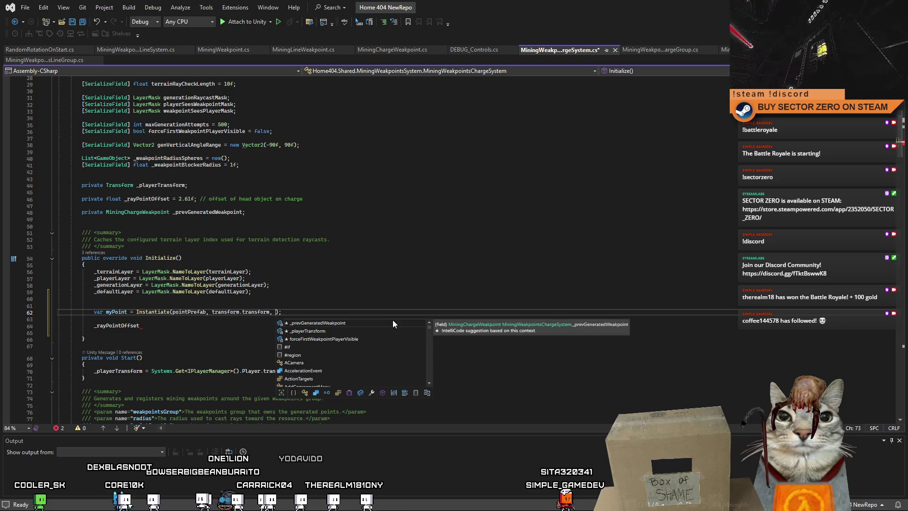
{"action": "type", "text": "Quaternion.identity)"}
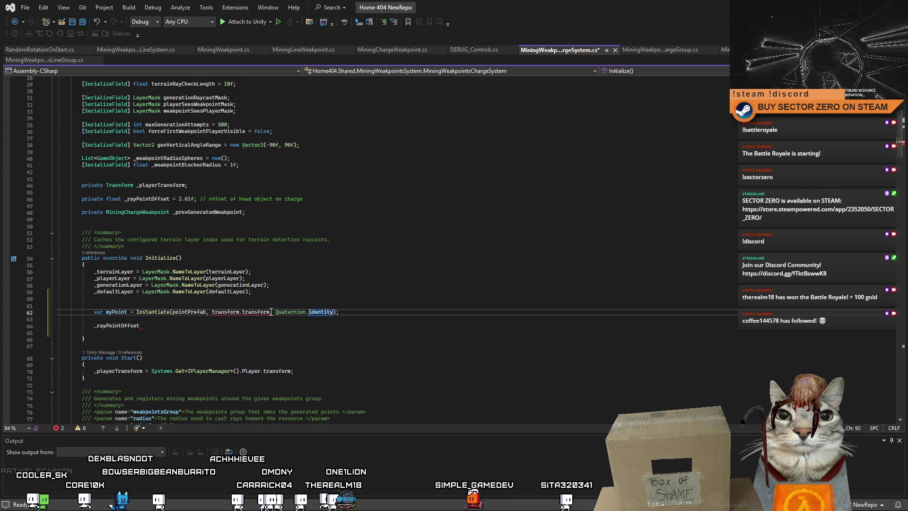
- Set the Instantiate position argument to Vector3.zero
{"action": "left_click", "coordinate": [241, 311]}
{"action": "type", "text": "Vetor3"}
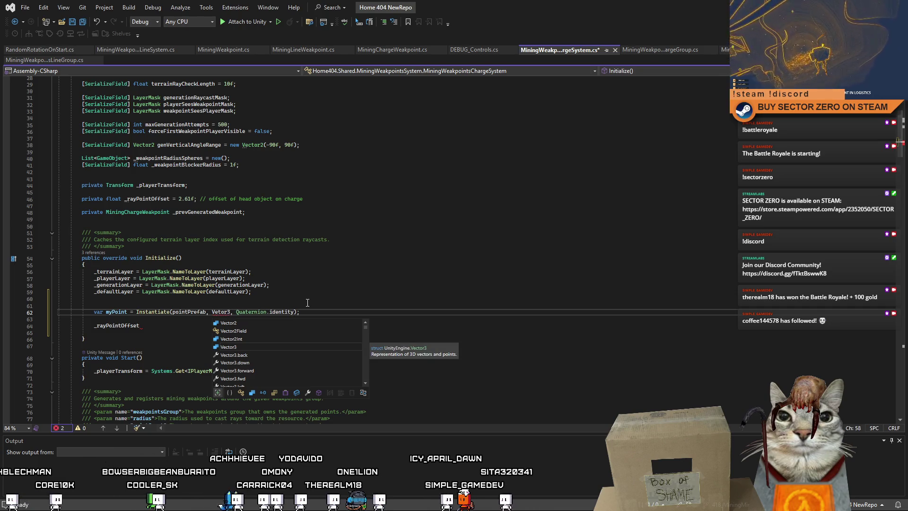
{"action": "key", "text": "BackSpace"}
{"action": "key", "text": "BackSpace"}
{"action": "type", "text": "ctor3"}
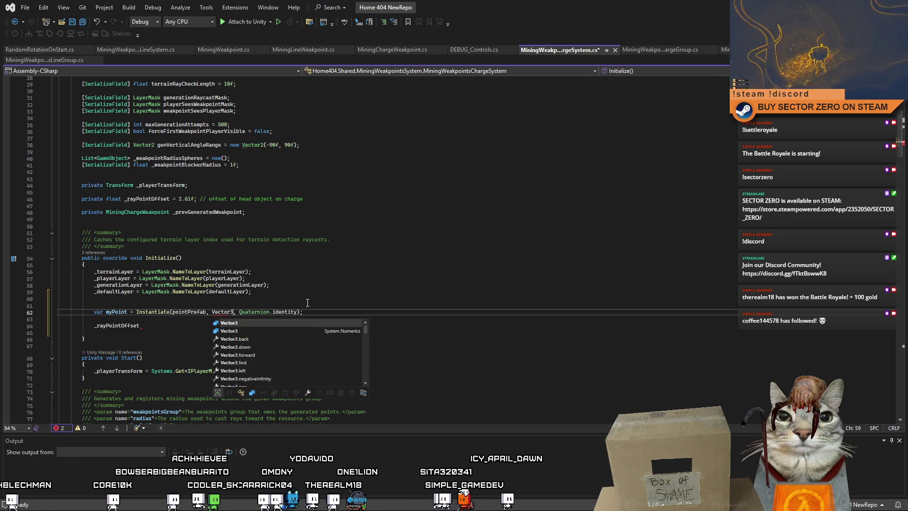
{"action": "type", "text": ".zero"}
{"action": "key", "text": "Up"}
{"action": "double_click", "coordinate": [116, 312]}
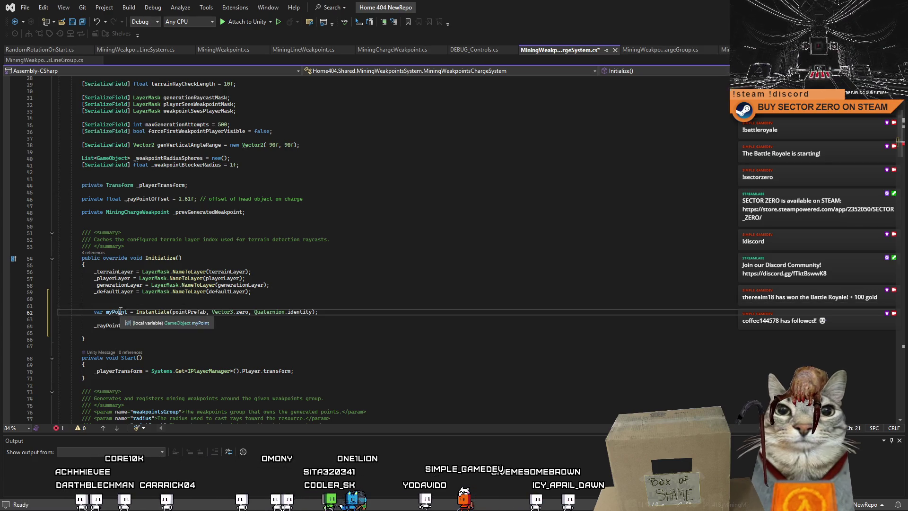
{"action": "left_click", "coordinate": [149, 318]}
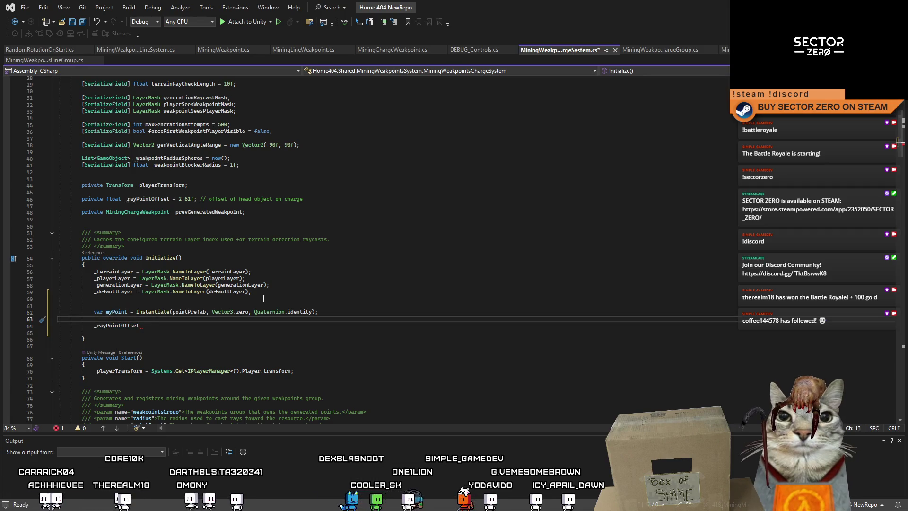
- Add 'var weakpointComponent = myPoint.GetComponent<MiningChargeWeakpoint>();' in Initialize
{"action": "scroll", "coordinate": [515, 267], "scroll_direction": "up", "scroll_amount": 3}
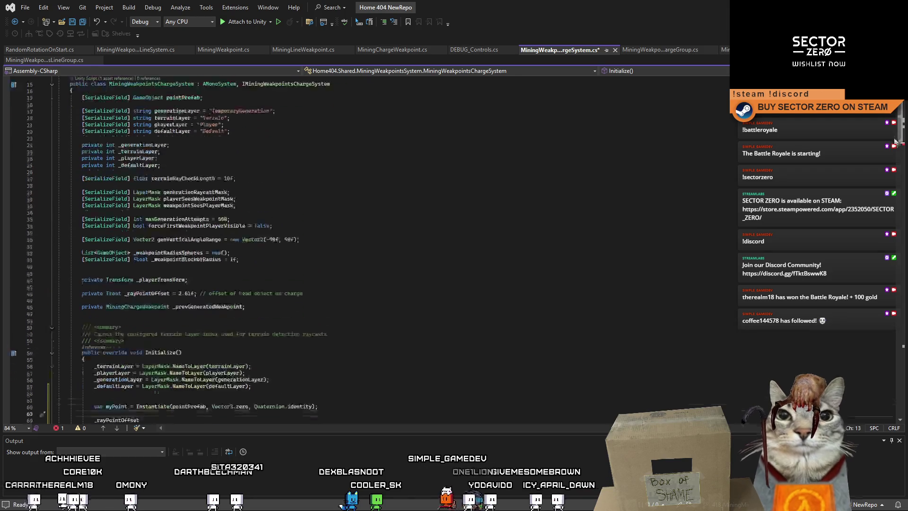
{"action": "scroll", "coordinate": [894, 157], "scroll_direction": "down", "scroll_amount": 5}
{"action": "scroll", "coordinate": [894, 158], "scroll_direction": "up", "scroll_amount": 3}
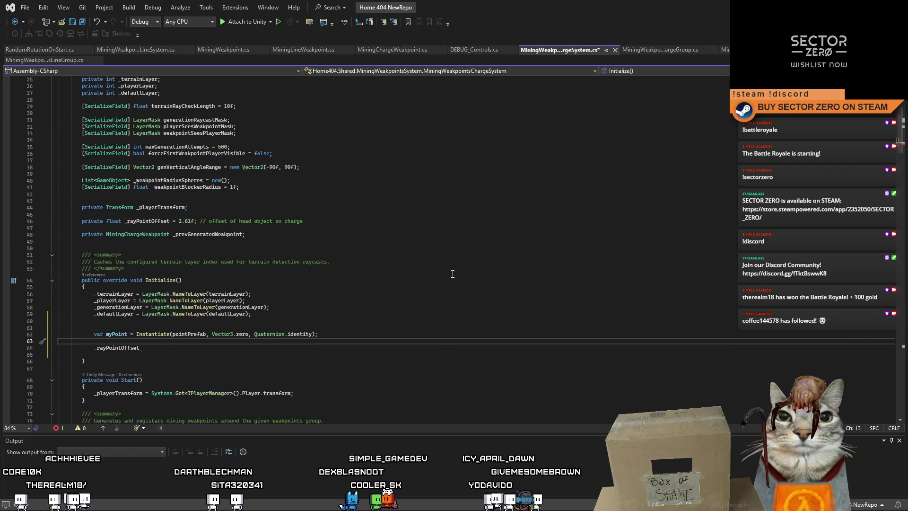
{"action": "type", "text": "var m"}
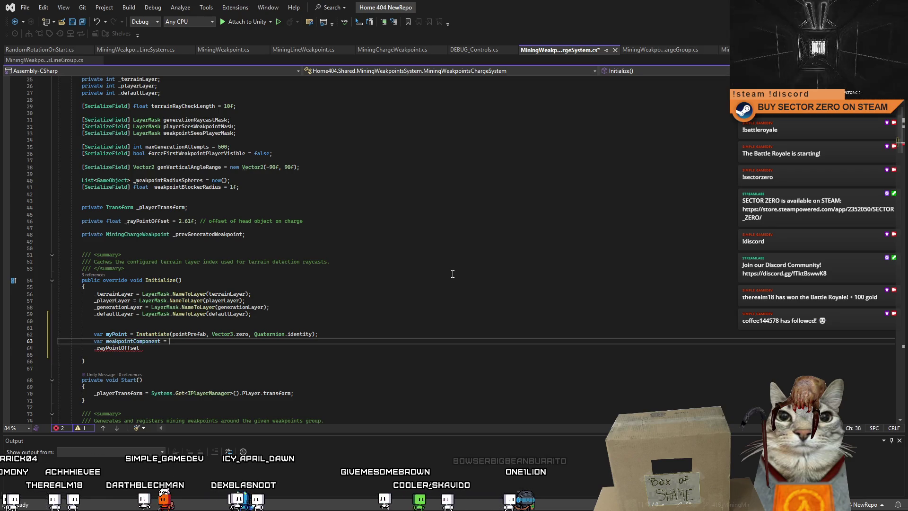
{"action": "type", "text": "myP"}
{"action": "type", "text": "oint.Ge"}
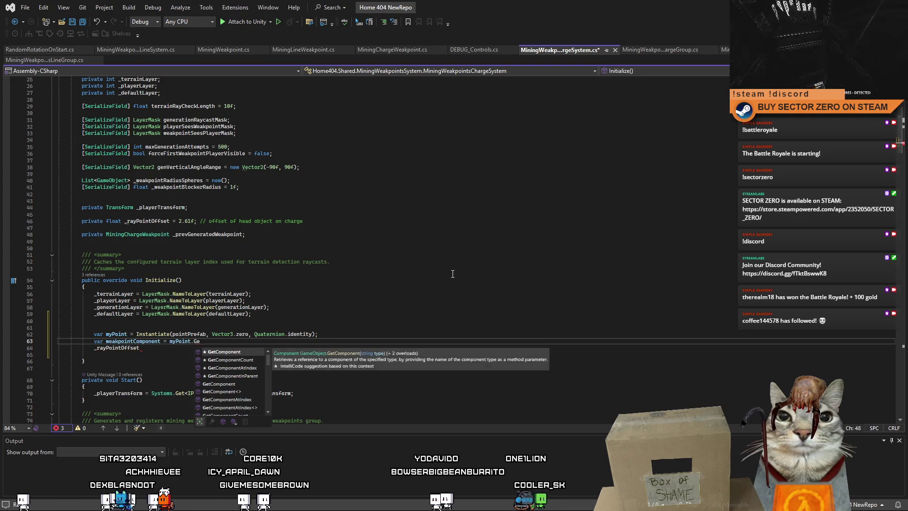
{"action": "type", "text": "<"}
{"action": "type", "text": "Weak"}
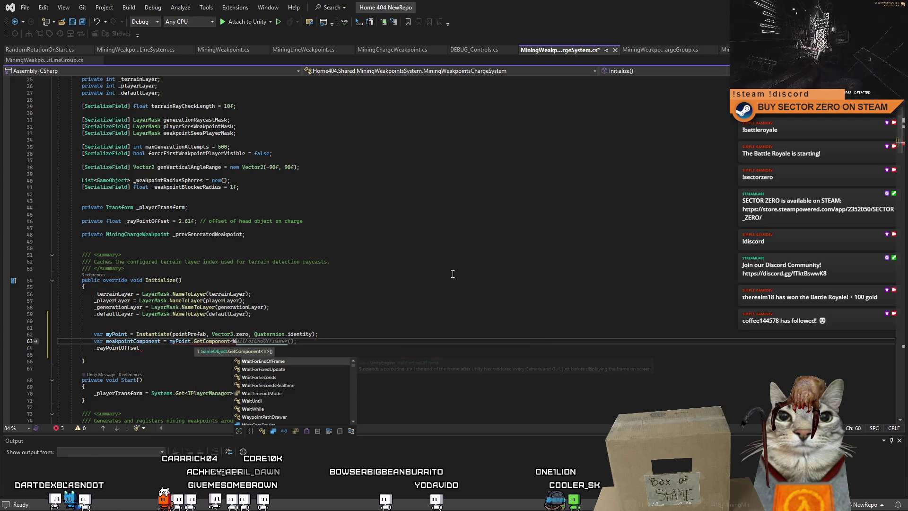
{"action": "type", "text": "Charge"}
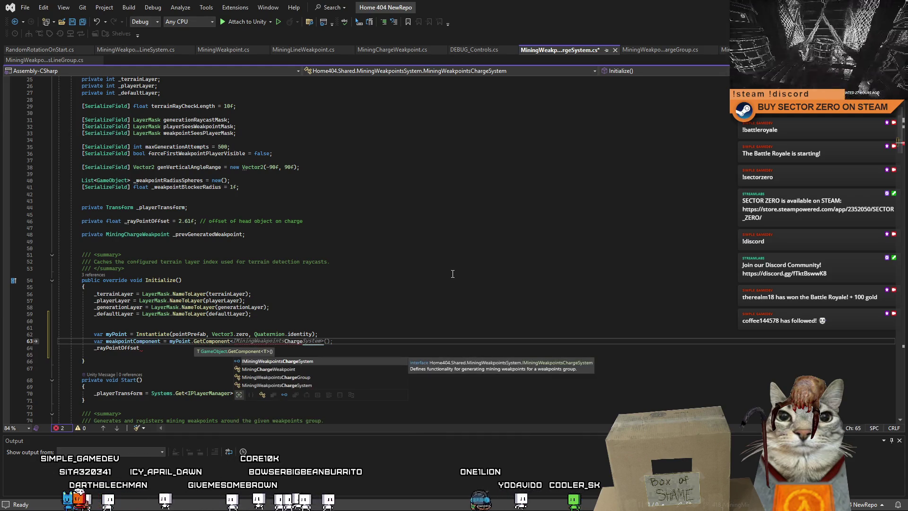
{"action": "key", "text": "Down"}
{"action": "key", "text": "Tab"}
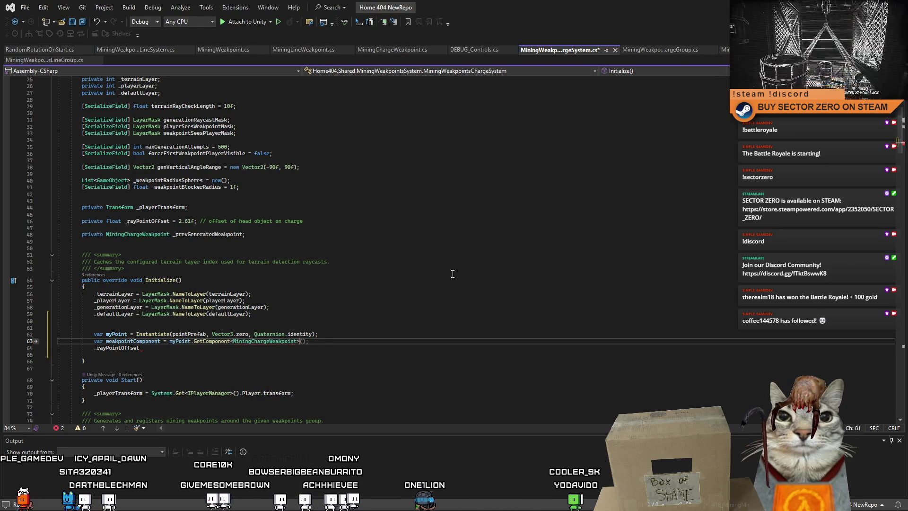
{"action": "type", "text": "();"}
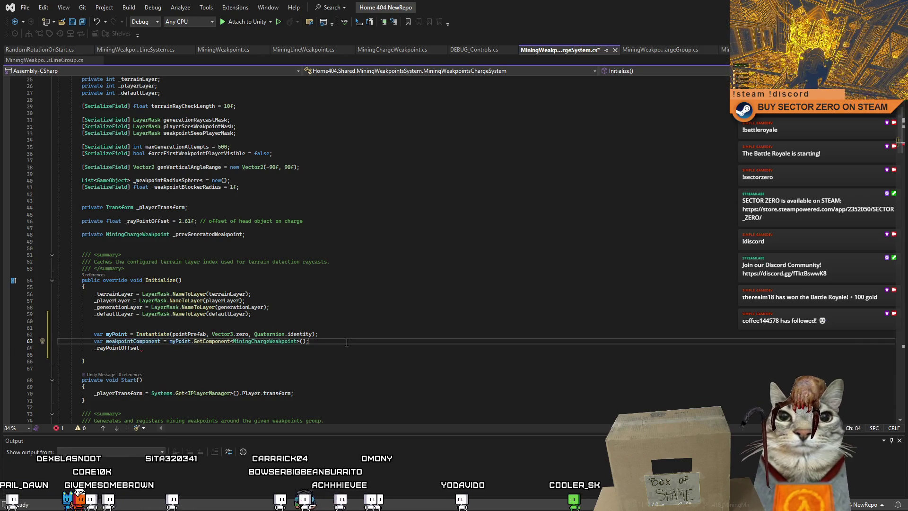
- Tidy the blank lines and assign weakpointComponent.GetChargeConnectionPoint to _rayPointOffset
{"action": "key", "text": "Return"}
{"action": "key", "text": "Return"}
{"action": "key", "text": "Up"}
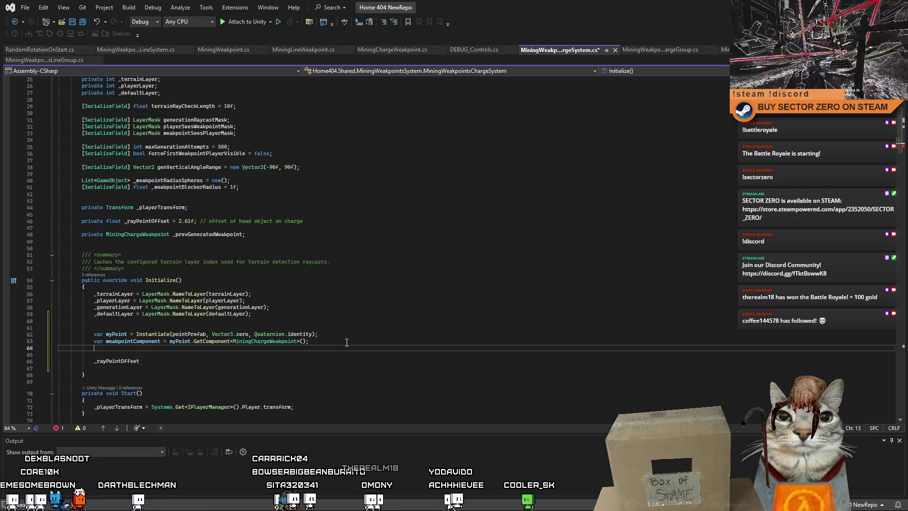
{"action": "key", "text": "Down"}
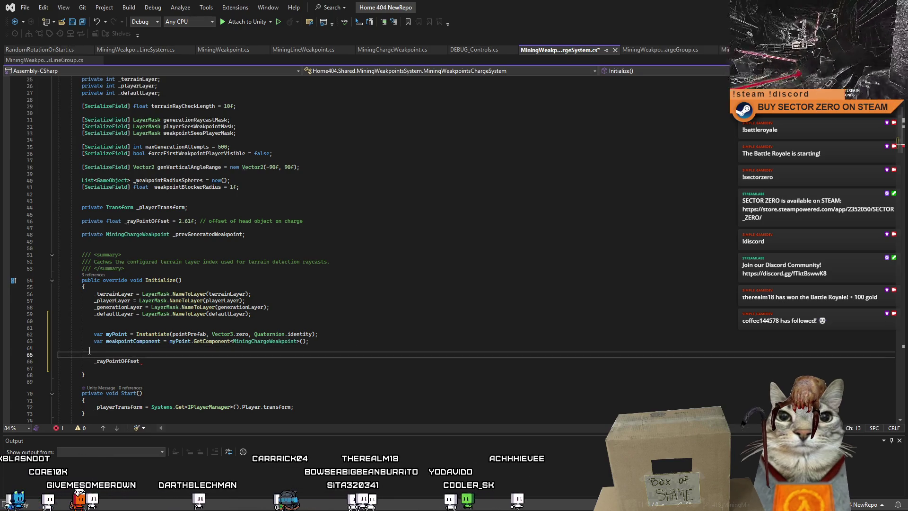
{"action": "key", "text": "BackSpace"}
{"action": "key", "text": "BackSpace"}
{"action": "left_click", "coordinate": [182, 348]}
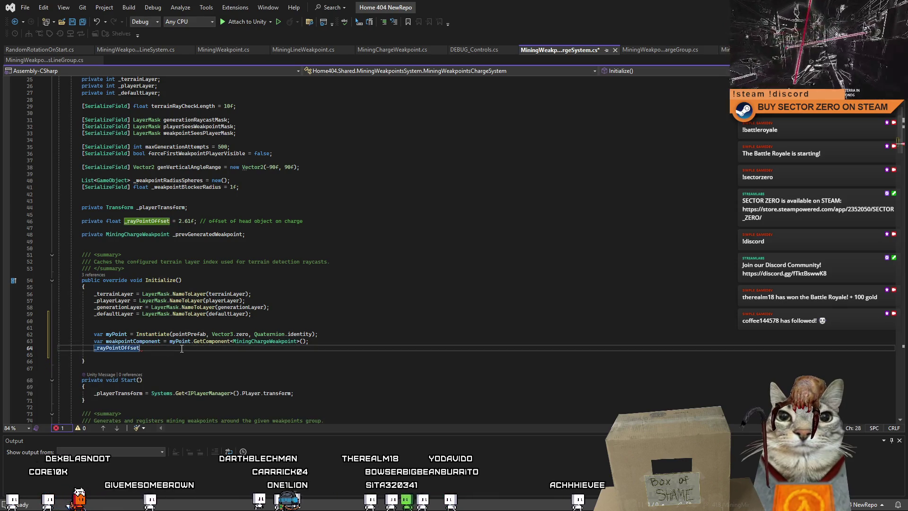
{"action": "type", "text": " = "}
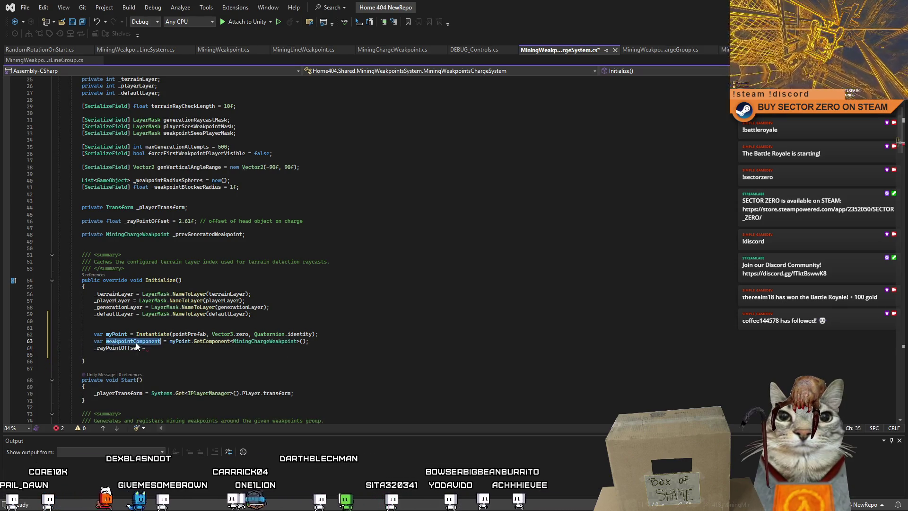
{"action": "type", "text": ".Get"}
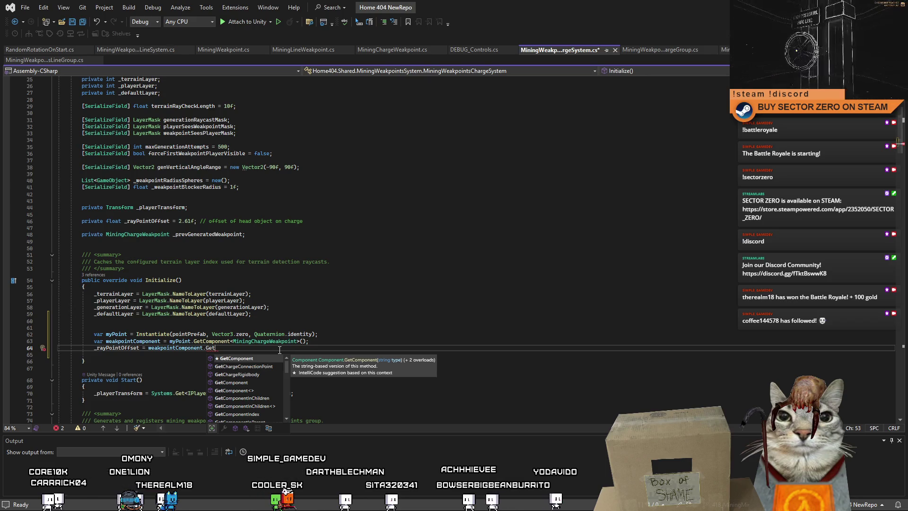
{"action": "double_click", "coordinate": [262, 366]}
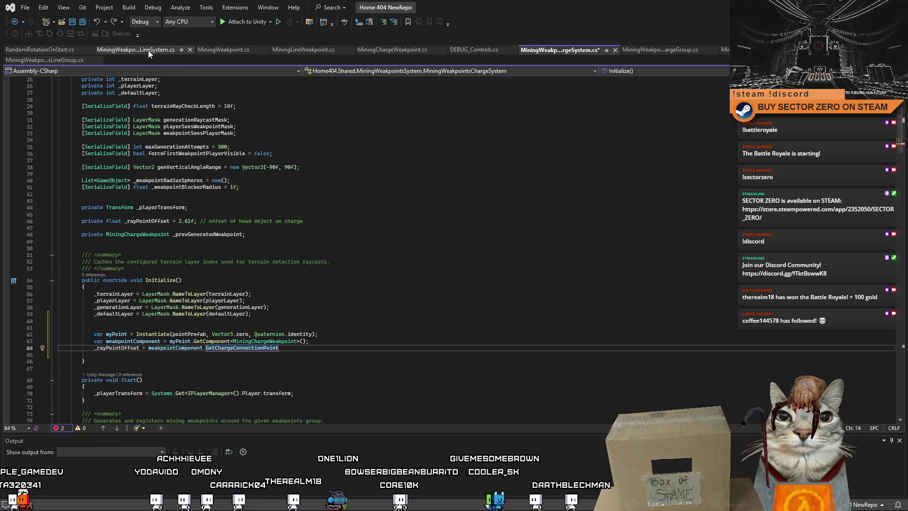
{"action": "left_click", "coordinate": [58, 50]}
- In MiningChargeWeakpoint.cs, duplicate the GetChargeConnectionPoint method directly below itself
{"action": "left_click", "coordinate": [224, 51]}
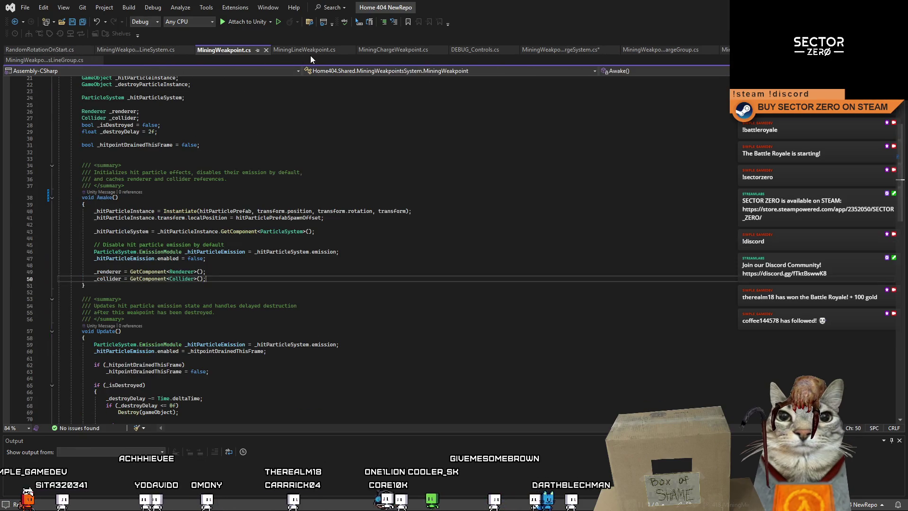
{"action": "left_click", "coordinate": [403, 50]}
{"action": "left_click", "coordinate": [368, 242]}
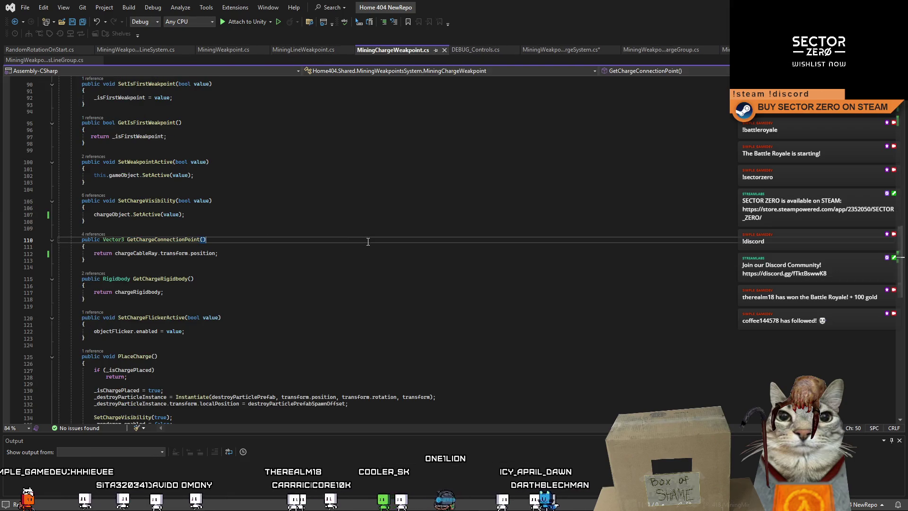
{"action": "left_click", "coordinate": [112, 260]}
{"action": "key", "text": "shift+Up"}
{"action": "key", "text": "shift+Up"}
{"action": "key", "text": "shift+Up"}
{"action": "key", "text": "shift+Home"}
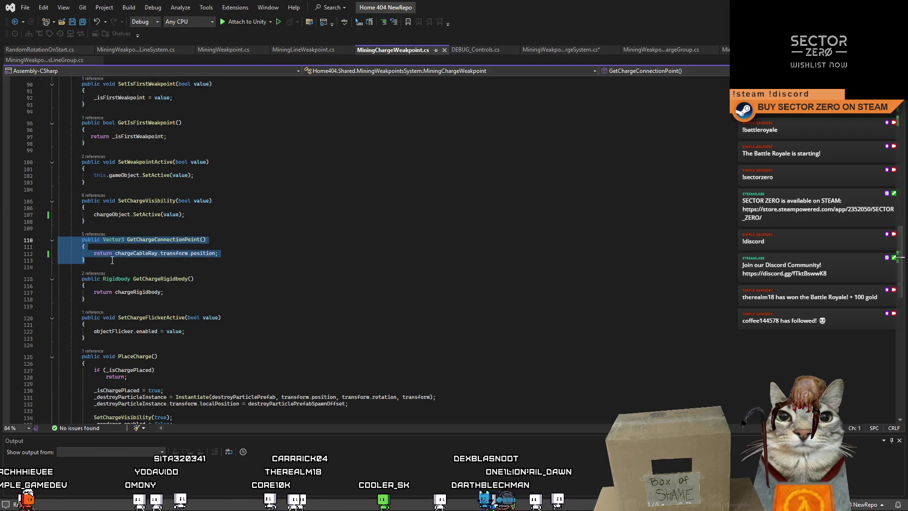
{"action": "key", "text": "ctrl+c"}
{"action": "left_click", "coordinate": [192, 264]}
{"action": "key", "text": "Return"}
{"action": "key", "text": "Return"}
{"action": "key", "text": "ctrl+v"}
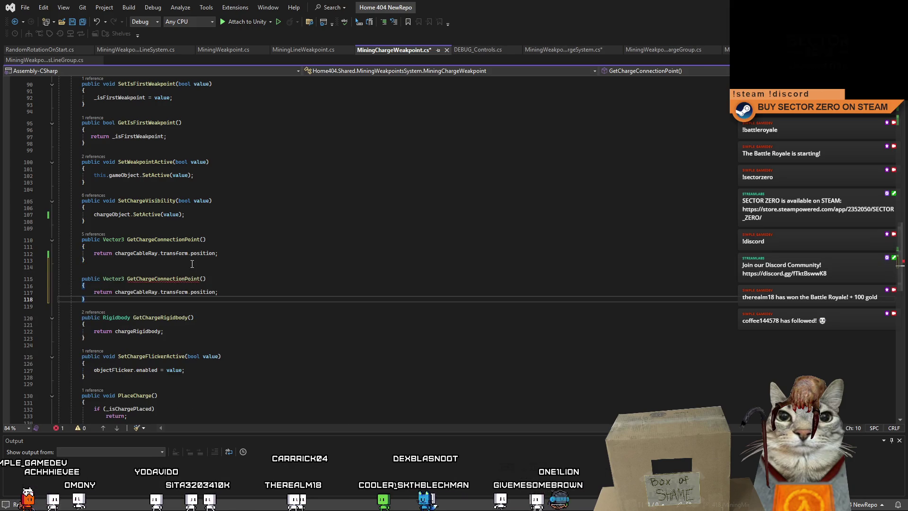
{"action": "key", "text": "ctrl+z"}
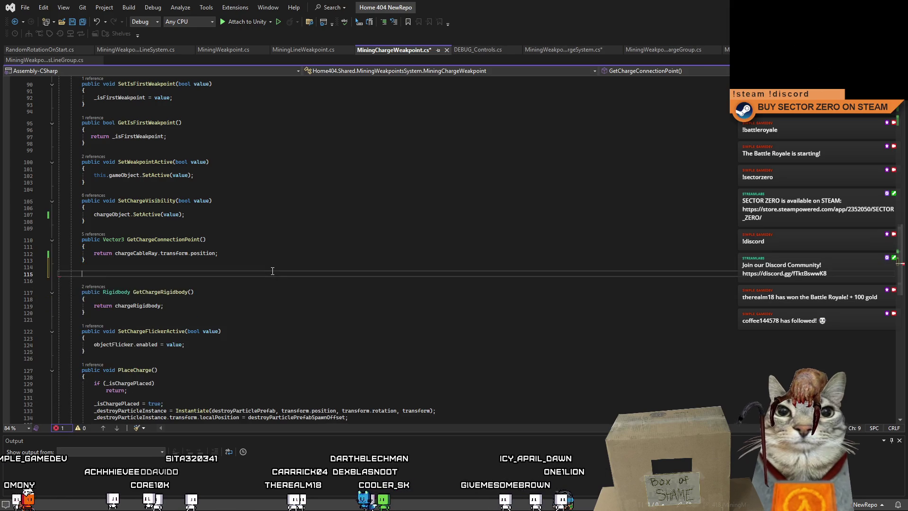
{"action": "key", "text": "ctrl+z"}
{"action": "left_click", "coordinate": [132, 262]}
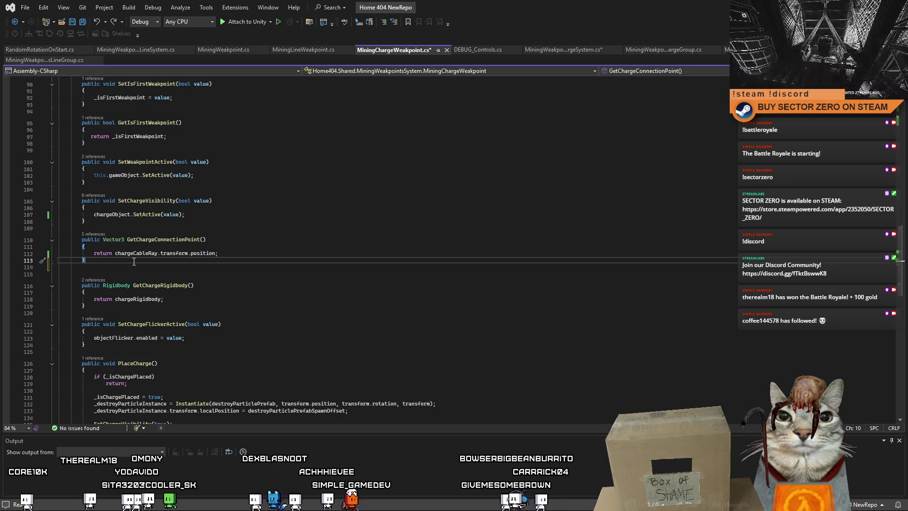
{"action": "key", "text": "shift+Up"}
{"action": "key", "text": "shift+Up"}
{"action": "key", "text": "shift+Up"}
{"action": "key", "text": "shift+Home"}
{"action": "key", "text": "shift+Home"}
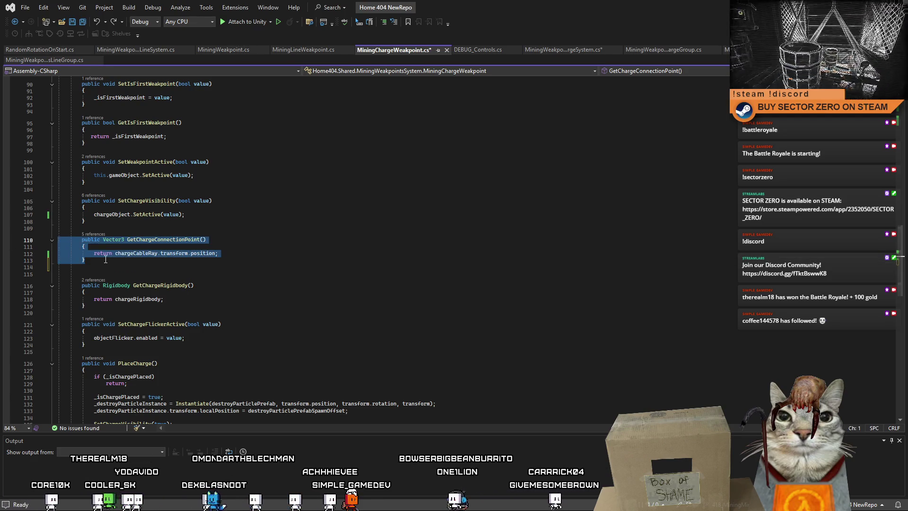
{"action": "left_click", "coordinate": [106, 259]}
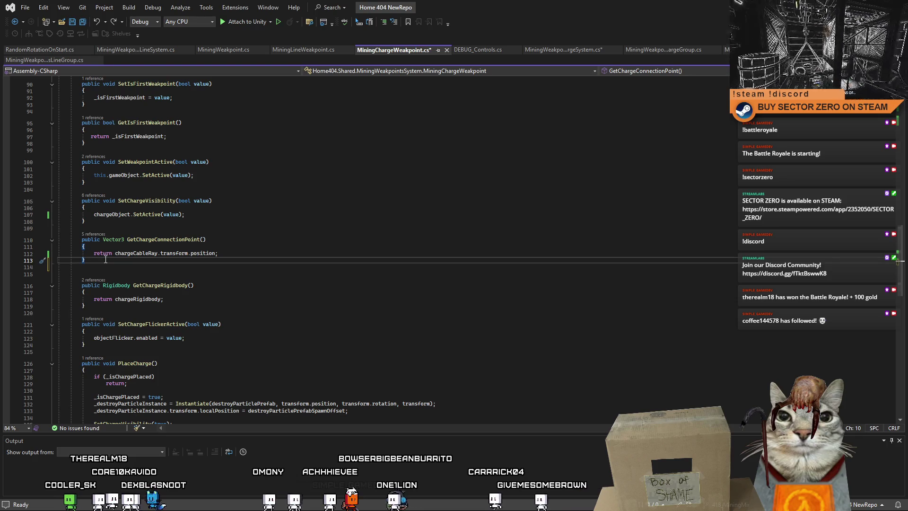
{"action": "key", "text": "Return"}
{"action": "key", "text": "Return"}
{"action": "key", "text": "ctrl+v"}
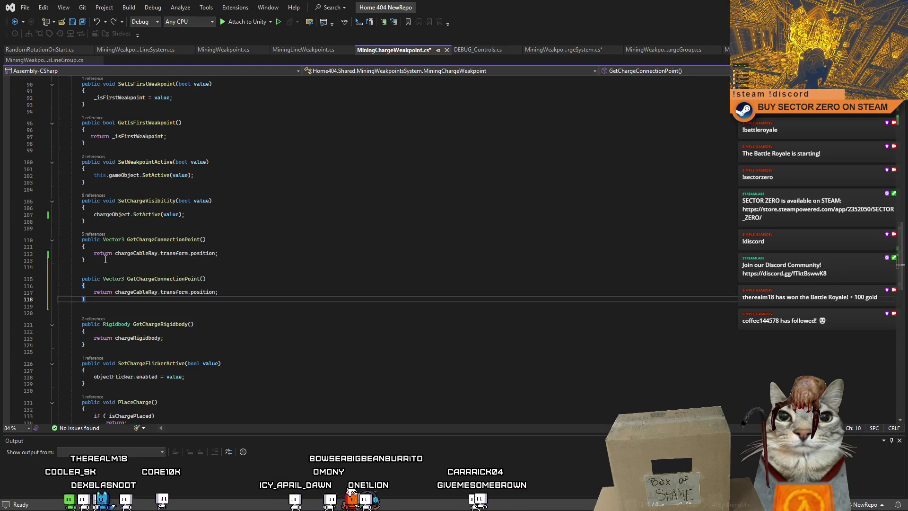
- Make the duplicate return float, returning chargeCableRay.transform.localPosition.z
{"action": "left_click", "coordinate": [238, 280]}
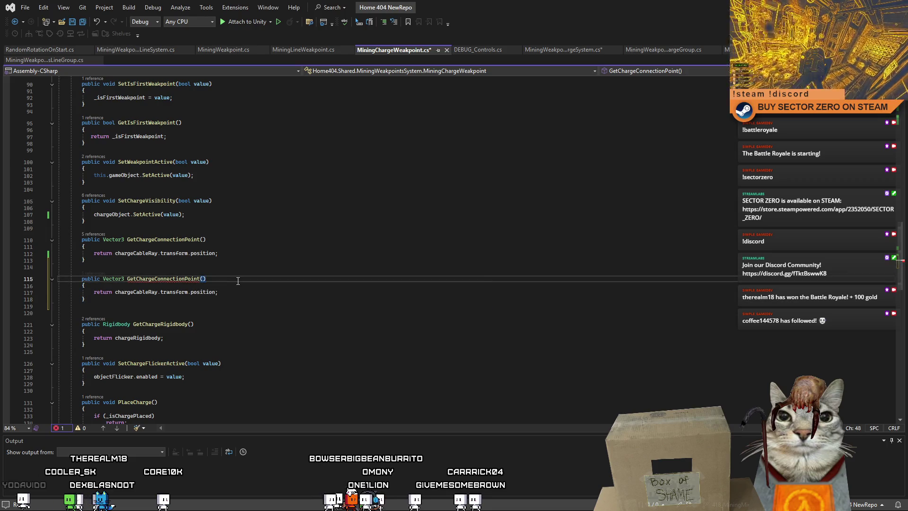
{"action": "type", "text": "Offset"}
{"action": "double_click", "coordinate": [123, 279]}
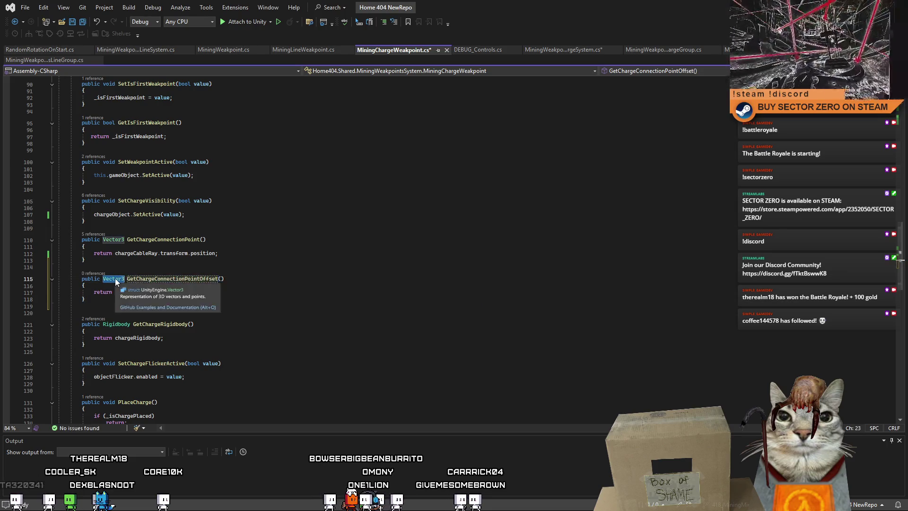
{"action": "type", "text": "float"}
{"action": "left_click", "coordinate": [239, 254]}
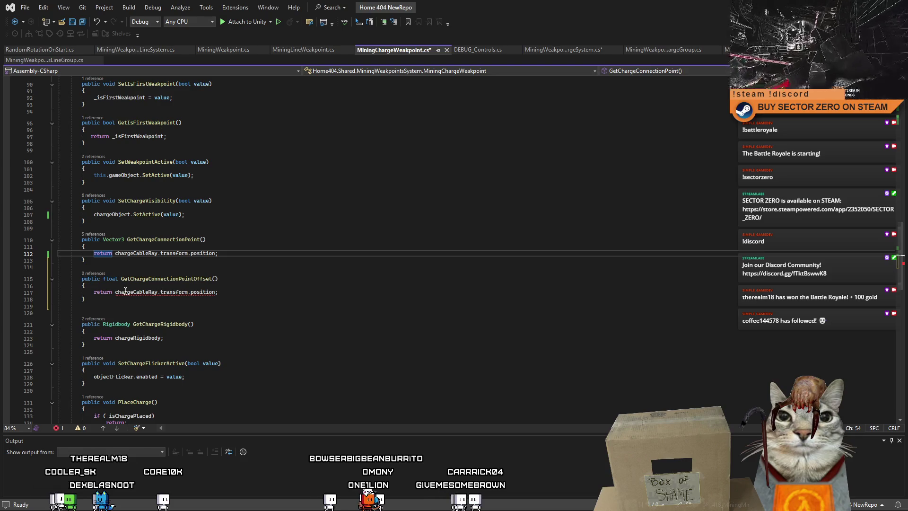
{"action": "left_click", "coordinate": [213, 291]}
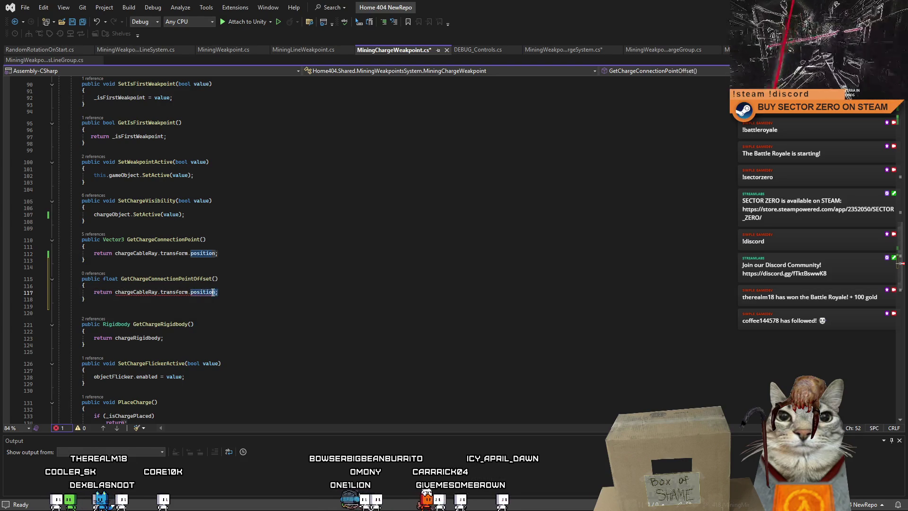
{"action": "left_click", "coordinate": [223, 293]}
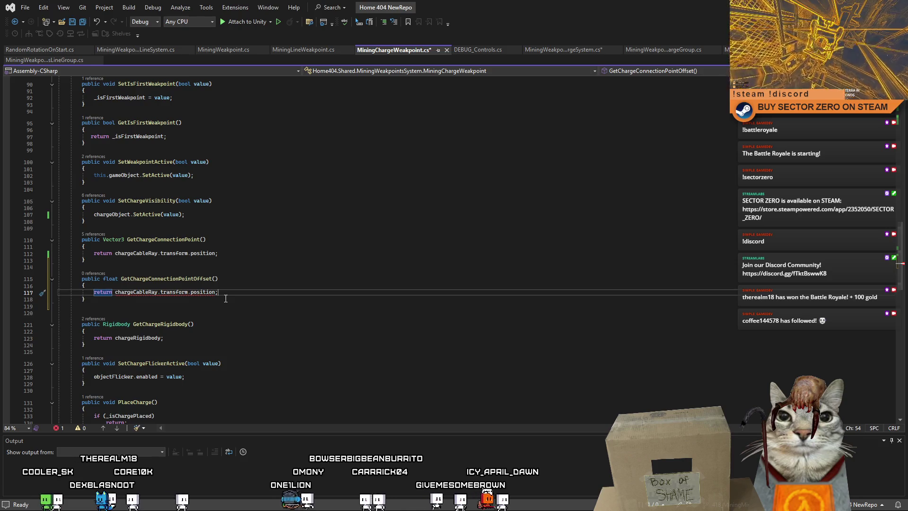
{"action": "key", "text": "BackSpace"}
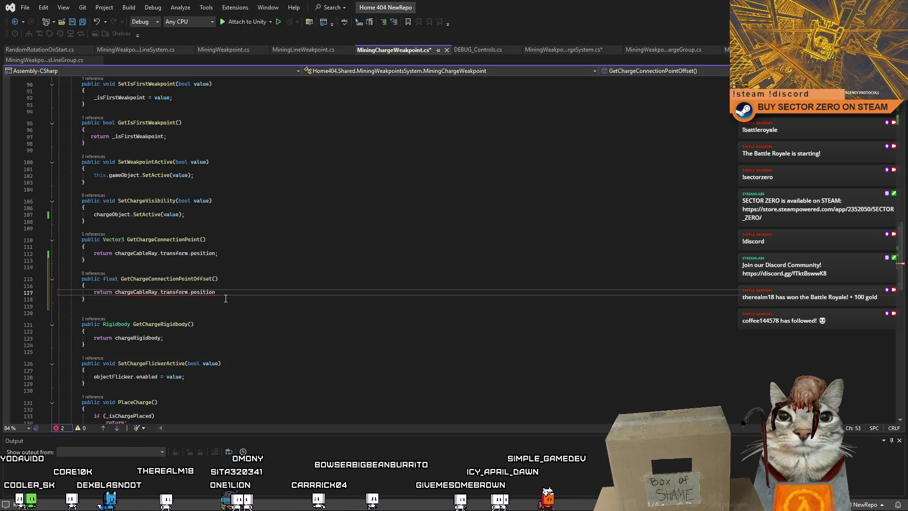
{"action": "key", "text": "BackSpace"}
{"action": "key", "text": "BackSpace"}
{"action": "key", "text": "BackSpace"}
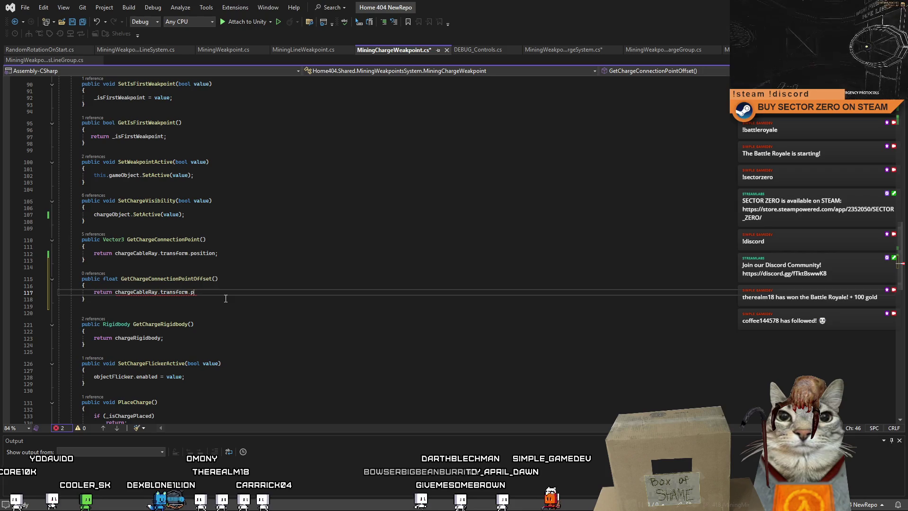
{"action": "type", "text": "local"}
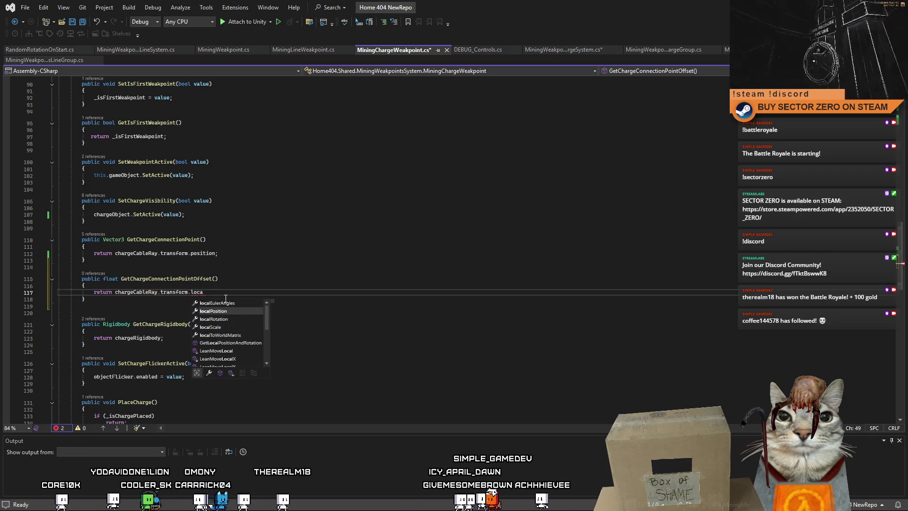
{"action": "key", "text": "Tab"}
{"action": "type", "text": "."}
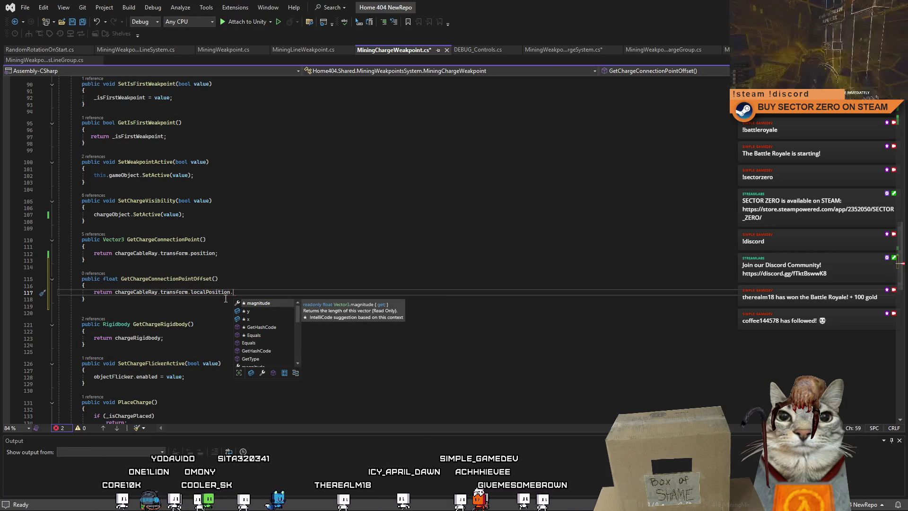
{"action": "type", "text": "z;"}
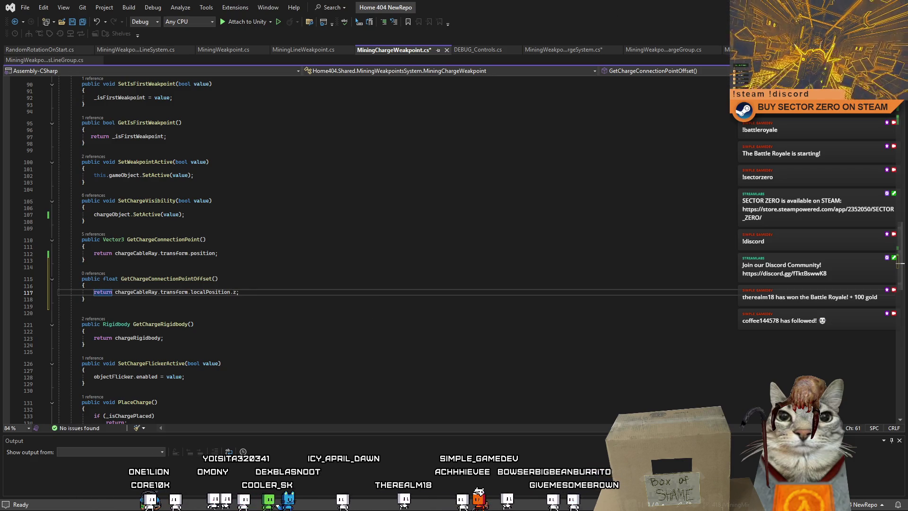
{"action": "key", "text": "alt+Tab"}
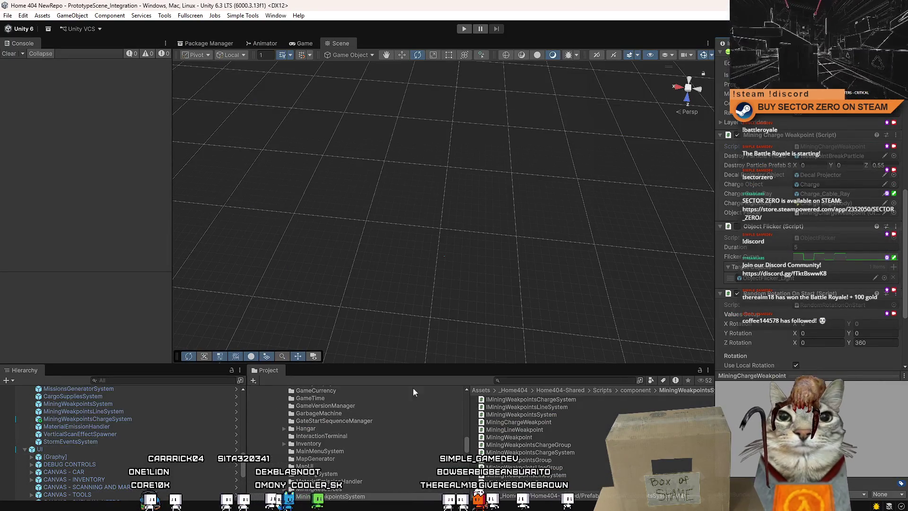
- Find 'charge weak', open the MiningChargeWeakpoint prefab and inspect its Charge_Cable_Ray child
{"action": "left_click", "coordinate": [541, 380]}
{"action": "type", "text": "charge"}
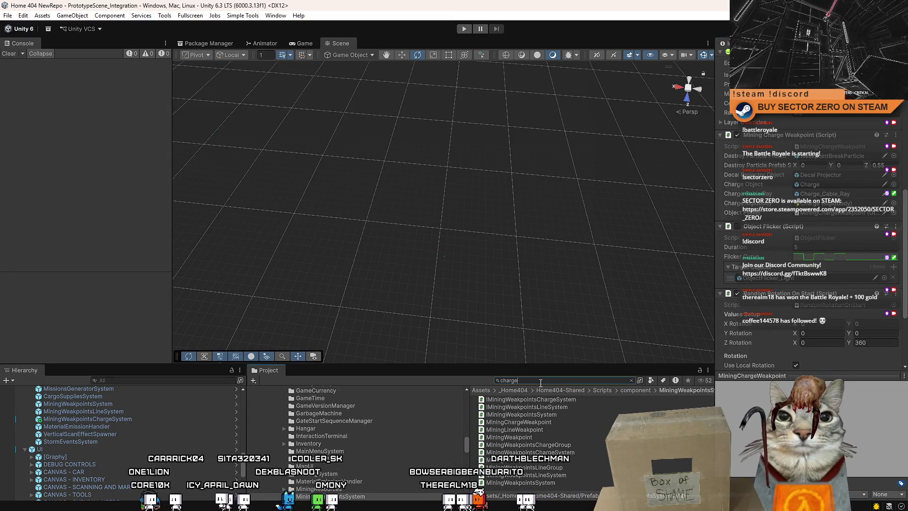
{"action": "type", "text": " weak"}
{"action": "left_click", "coordinate": [538, 428]}
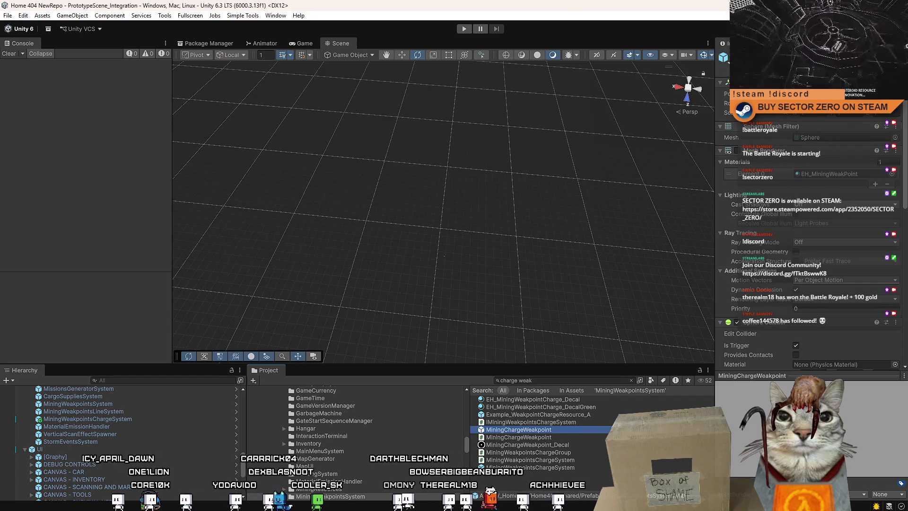
{"action": "double_click", "coordinate": [518, 429]}
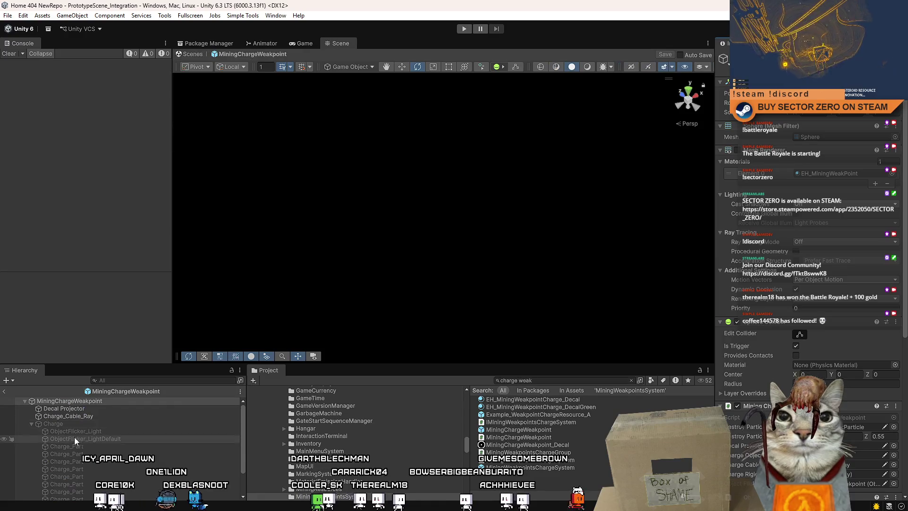
{"action": "left_click", "coordinate": [101, 415]}
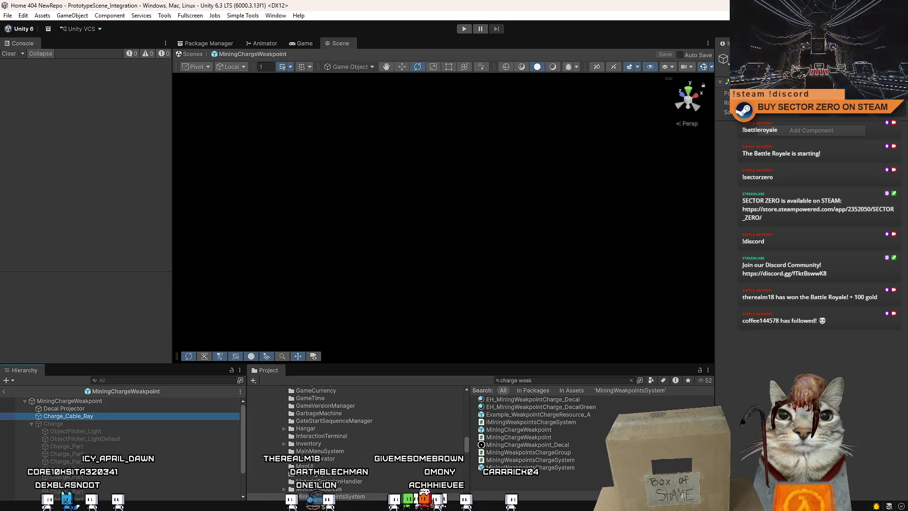
{"action": "key", "text": "alt+Tab"}
{"action": "left_click", "coordinate": [254, 320]}
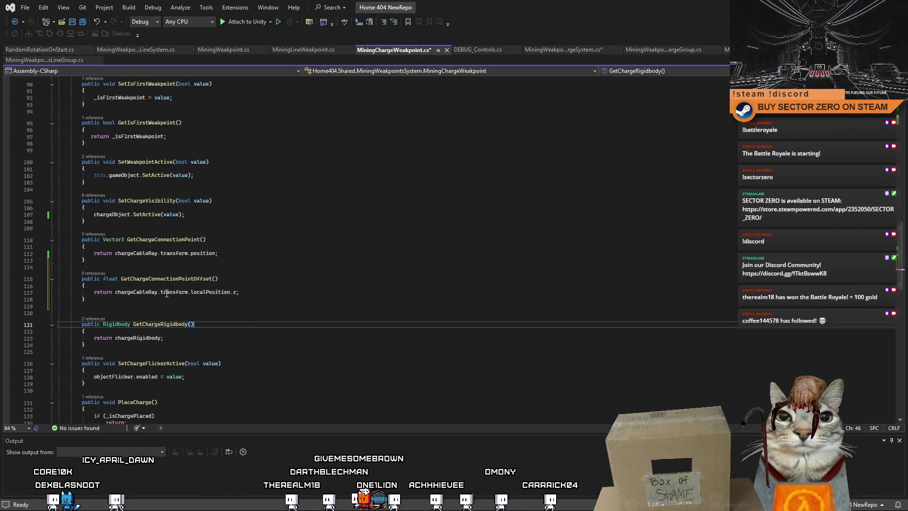
- Copy the GetChargeConnectionPointOffset name and save MiningChargeWeakpoint.cs
{"action": "double_click", "coordinate": [179, 279]}
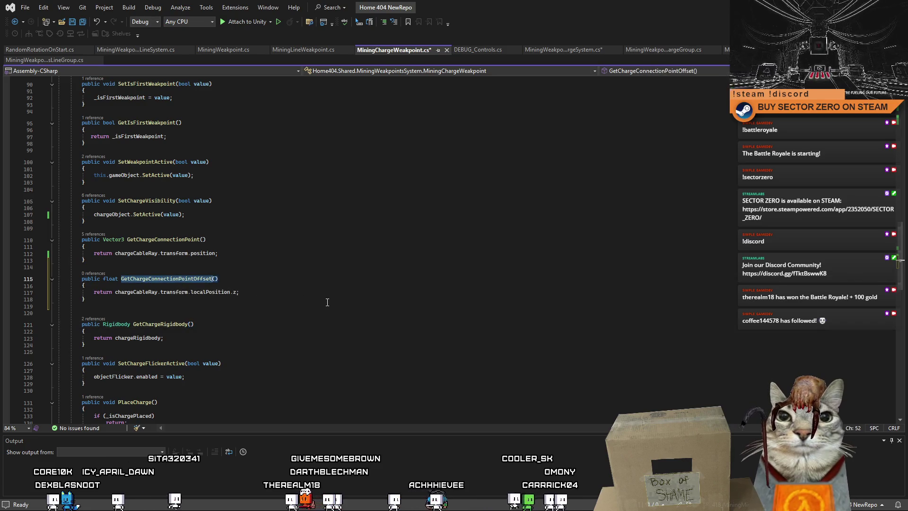
{"action": "key", "text": "Down"}
{"action": "key", "text": "Down"}
{"action": "key", "text": "Down"}
{"action": "double_click", "coordinate": [186, 277]}
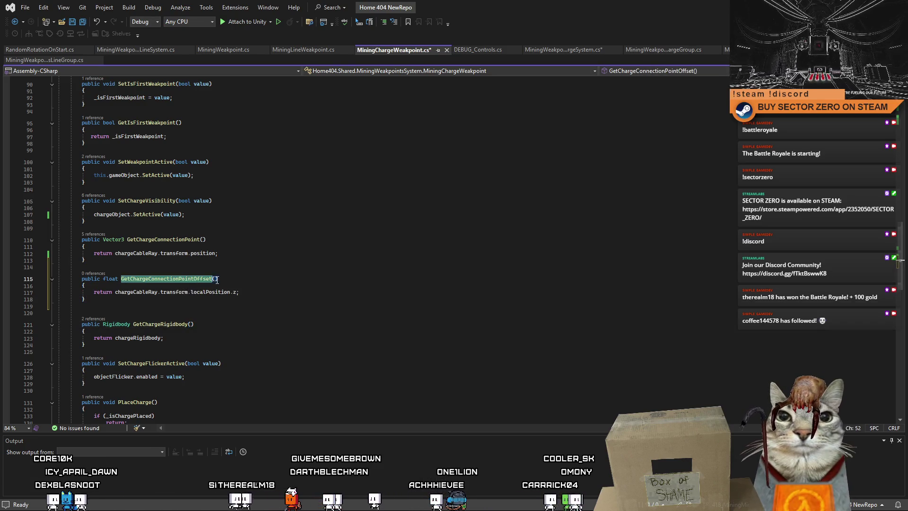
{"action": "left_click", "coordinate": [244, 284]}
{"action": "key", "text": "ctrl+s"}
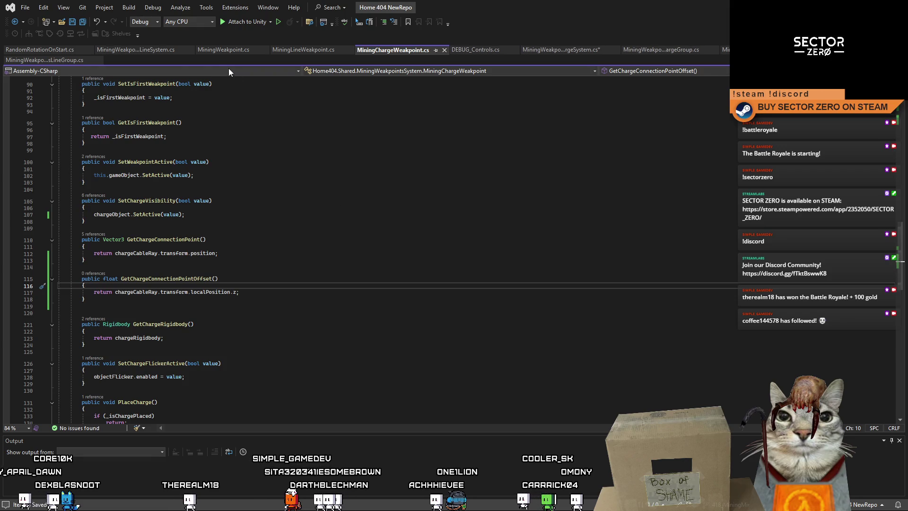
- In MiningWeakpointsChargeSystem.cs, complete the GetChargeConnectionPointOffset(); call and begin Destroy(myPoint); below it
{"action": "left_click", "coordinate": [61, 51]}
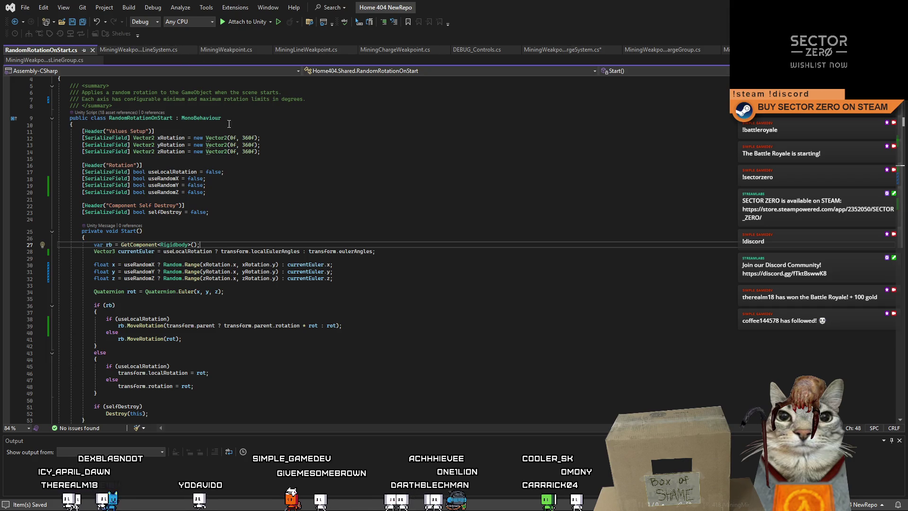
{"action": "left_click", "coordinate": [226, 50]}
{"action": "left_click", "coordinate": [302, 50]}
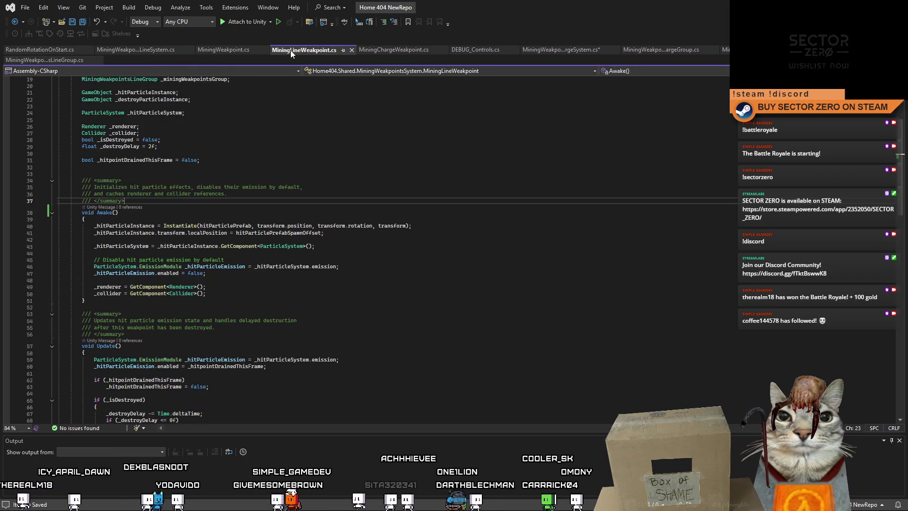
{"action": "left_click", "coordinate": [395, 50]}
{"action": "left_click", "coordinate": [490, 50]}
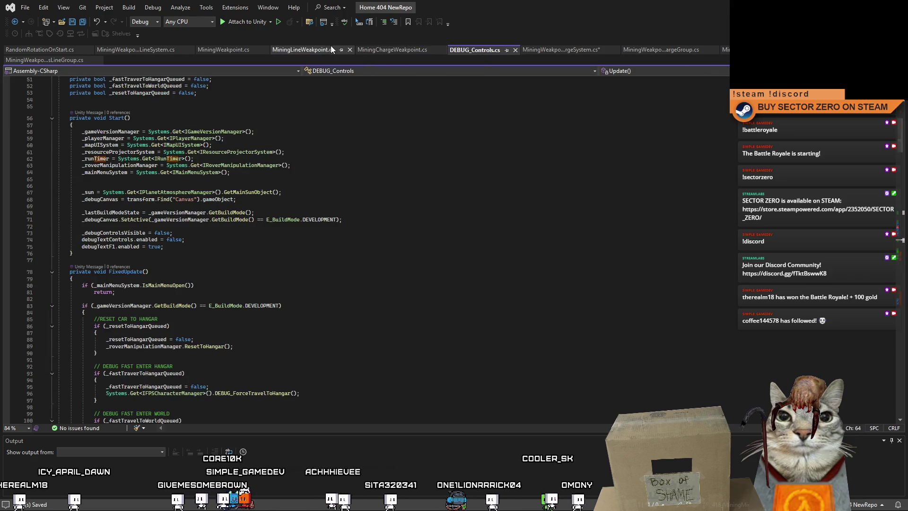
{"action": "left_click", "coordinate": [330, 49]}
{"action": "left_click", "coordinate": [554, 49]}
{"action": "left_click", "coordinate": [330, 286]}
{"action": "scroll", "coordinate": [329, 286], "scroll_direction": "down", "scroll_amount": 2}
{"action": "left_click", "coordinate": [357, 308]}
{"action": "type", "text": "_rayPointOffset = weapointComponent.GetChargeConnectionPointO"}
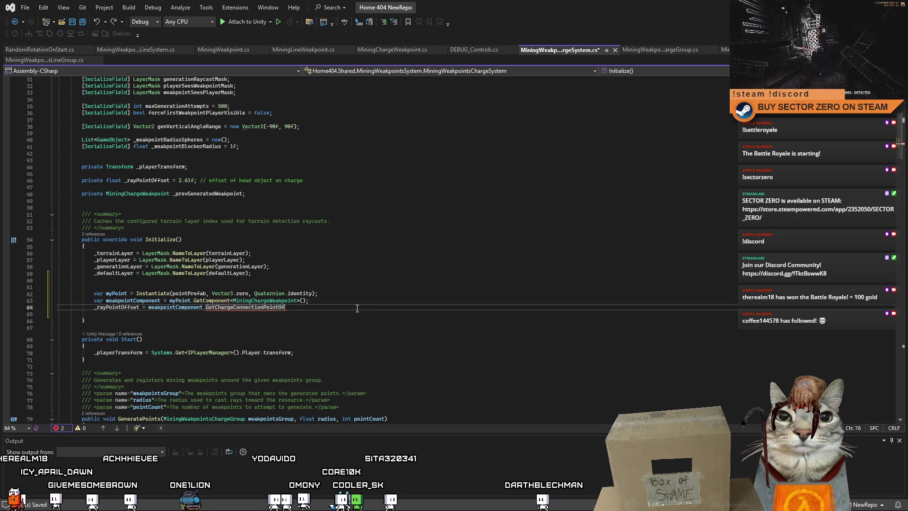
{"action": "type", "text": "fset();"}
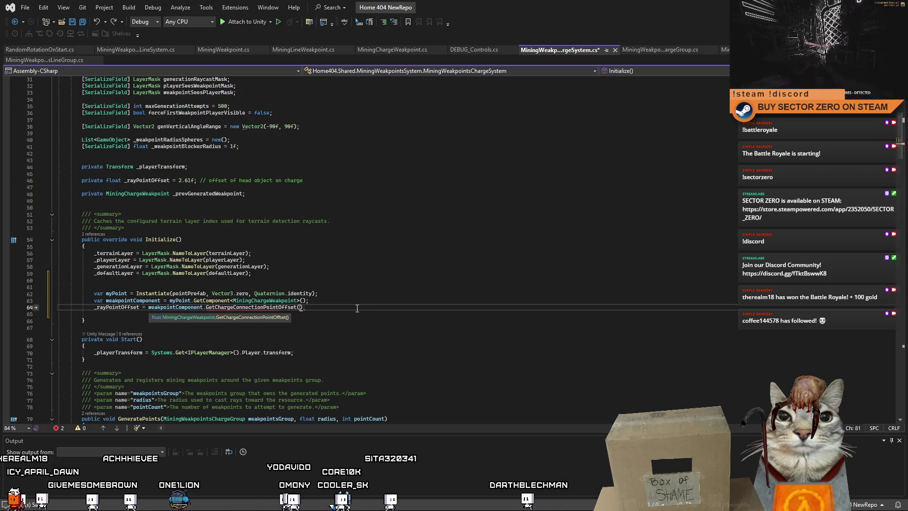
{"action": "key", "text": "Return"}
{"action": "type", "text": "Destroy(myPoint);"}
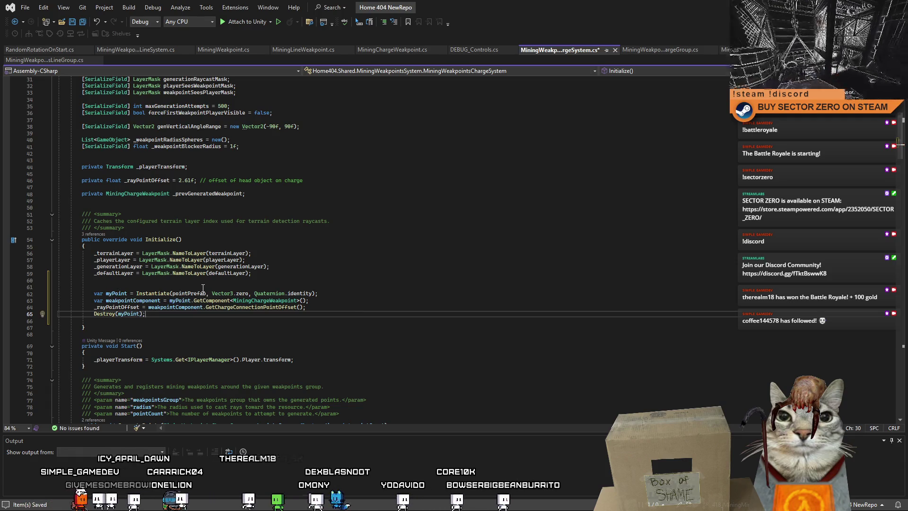
- Add a 'Spawn one…' explanatory comment above the spawn code and save the script
{"action": "left_click", "coordinate": [284, 286]}
{"action": "type", "text": "//"}
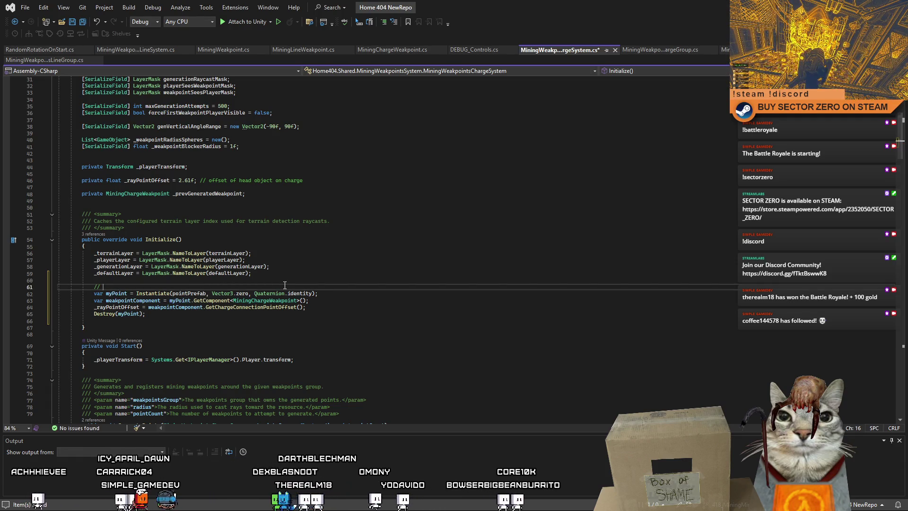
{"action": "type", "text": "Spawn one instance of charge"}
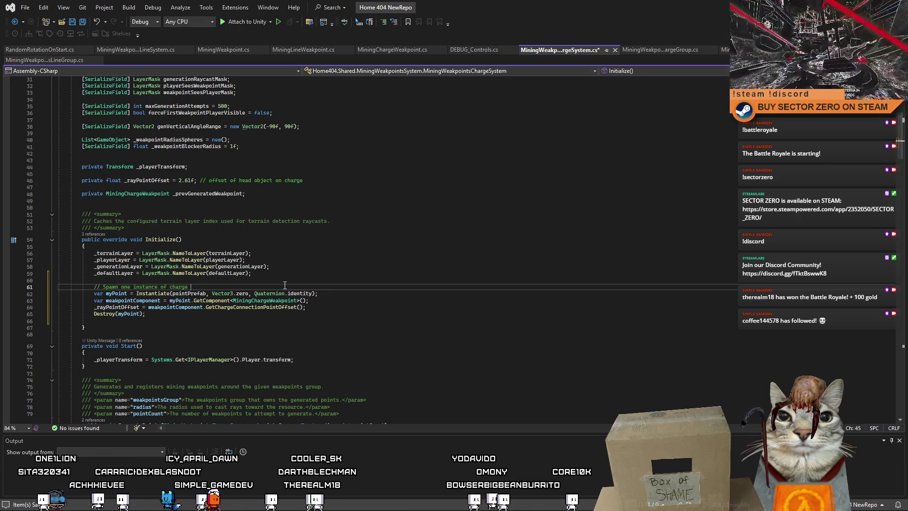
{"action": "type", "text": "figure out cable offset"}
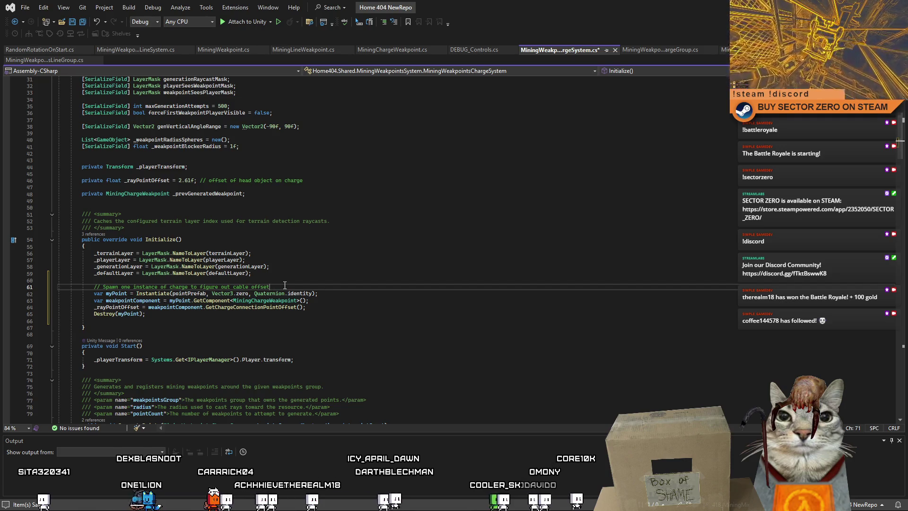
{"action": "left_click", "coordinate": [362, 320]}
{"action": "key", "text": "ctrl+s"}
- Remove the hard-coded 2.61f default from the _rayPointOffset field declaration
{"action": "left_click", "coordinate": [341, 233]}
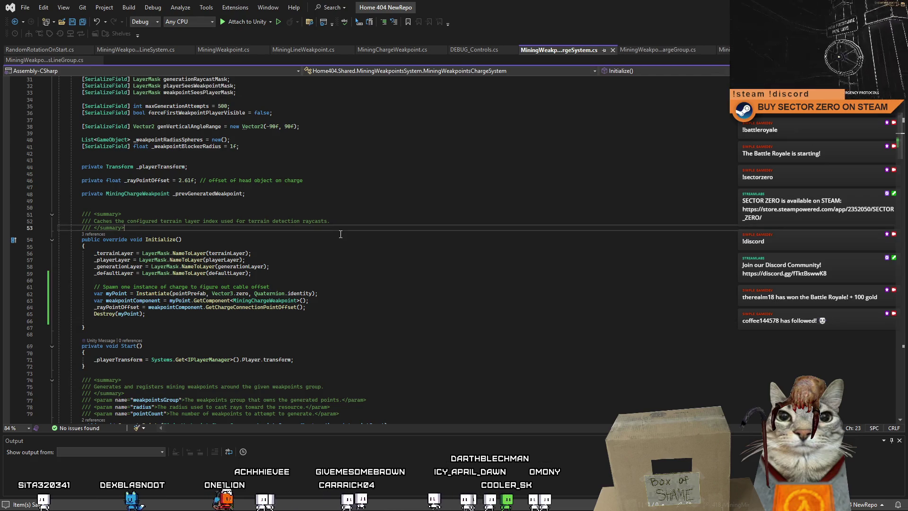
{"action": "left_click", "coordinate": [190, 146]}
{"action": "left_click", "coordinate": [330, 188]}
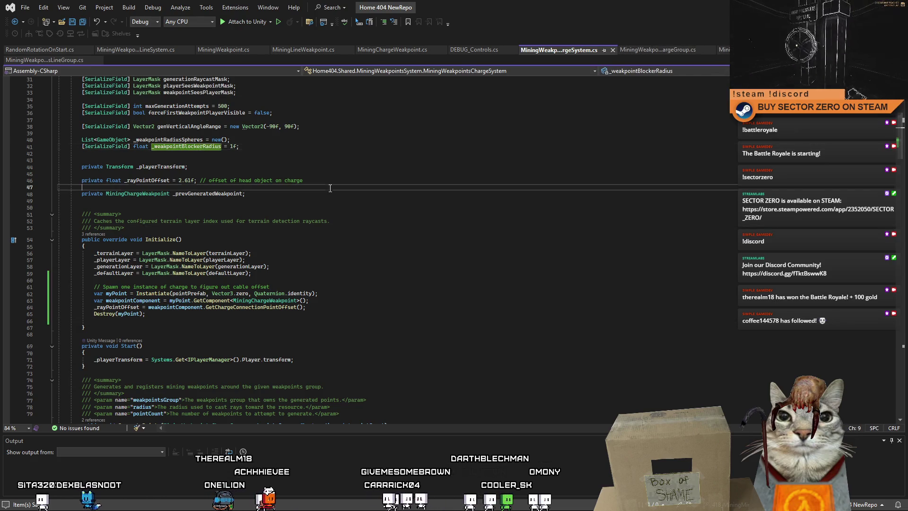
{"action": "left_click", "coordinate": [194, 180]}
{"action": "key", "text": "BackSpace"}
{"action": "key", "text": "BackSpace"}
{"action": "key", "text": "BackSpace"}
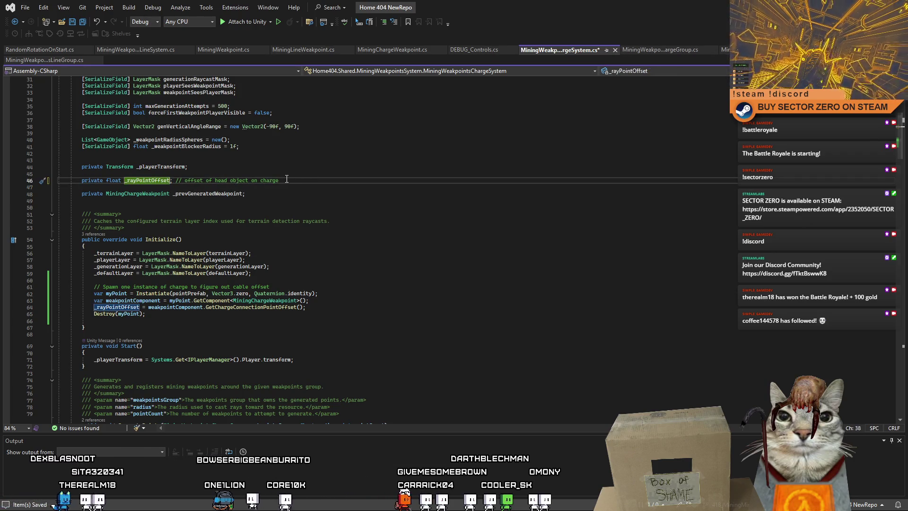
{"action": "left_click", "coordinate": [333, 189]}
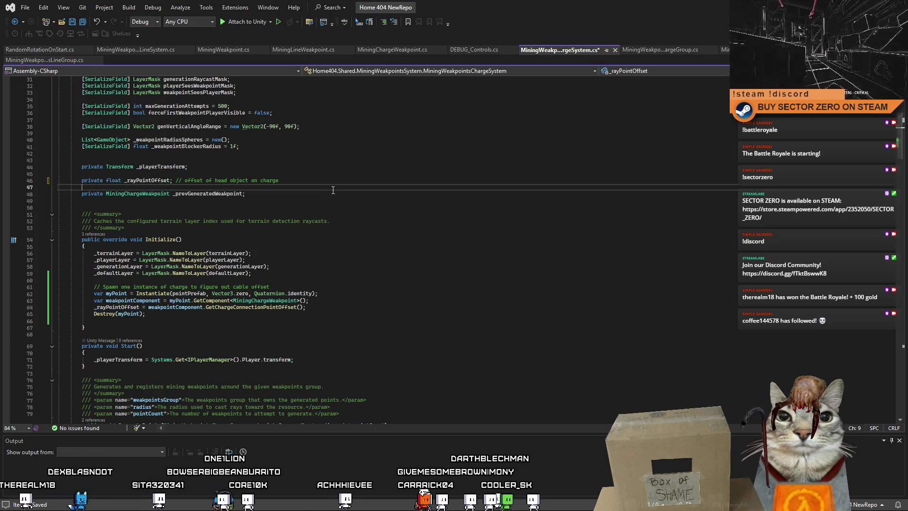
{"action": "double_click", "coordinate": [264, 307]}
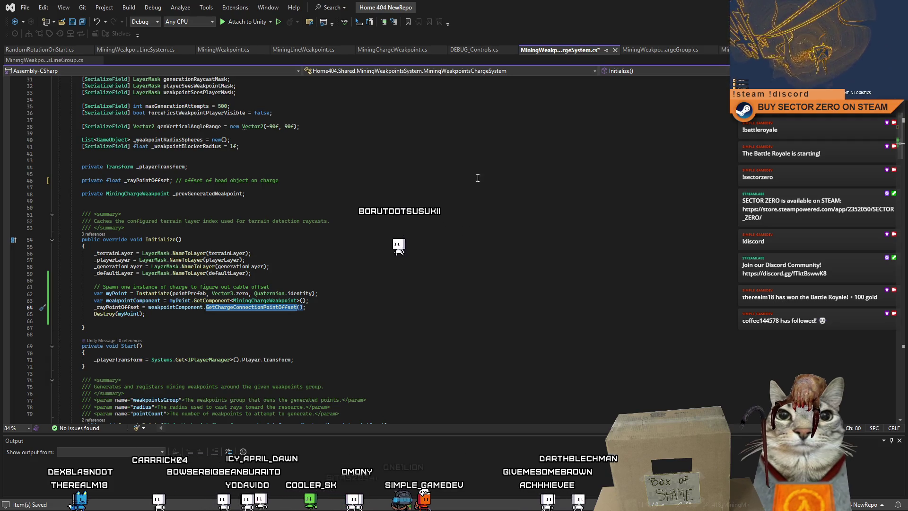
- Review the charge system's fields from the layer fields down to _playerTransform
{"action": "scroll", "coordinate": [494, 107], "scroll_direction": "up", "scroll_amount": 2}
{"action": "scroll", "coordinate": [901, 124], "scroll_direction": "down", "scroll_amount": 5}
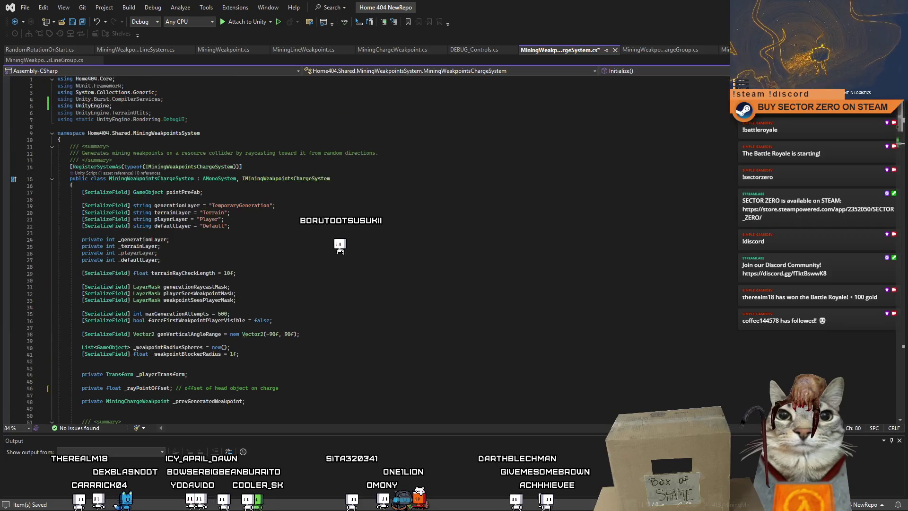
{"action": "scroll", "coordinate": [889, 141], "scroll_direction": "down", "scroll_amount": 8}
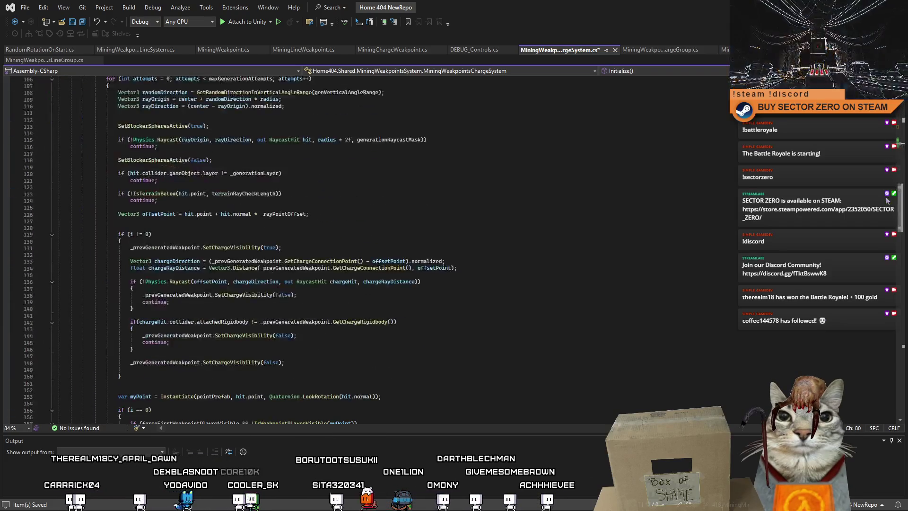
{"action": "scroll", "coordinate": [872, 124], "scroll_direction": "up", "scroll_amount": 12}
{"action": "scroll", "coordinate": [468, 246], "scroll_direction": "up", "scroll_amount": 8}
{"action": "left_click", "coordinate": [467, 246]}
{"action": "scroll", "coordinate": [468, 251], "scroll_direction": "down", "scroll_amount": 6}
{"action": "left_click", "coordinate": [465, 252]}
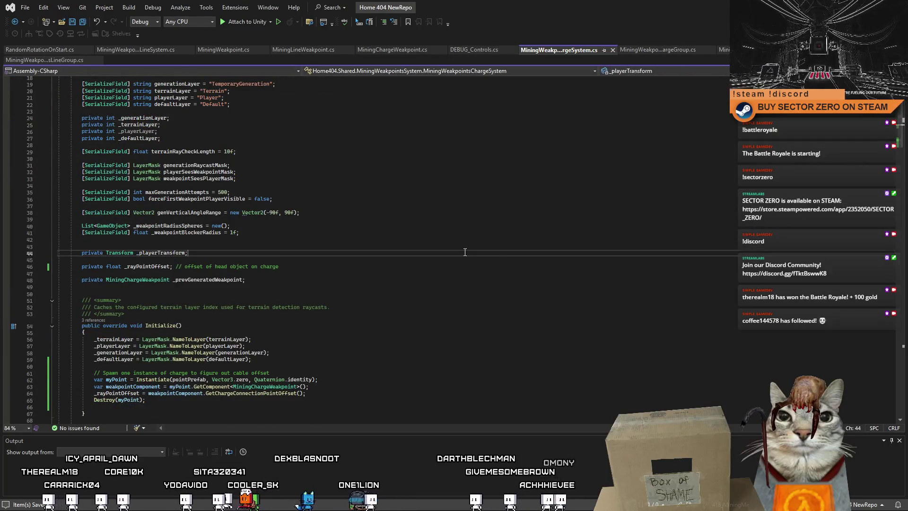
{"action": "key", "text": "alt+Tab"}
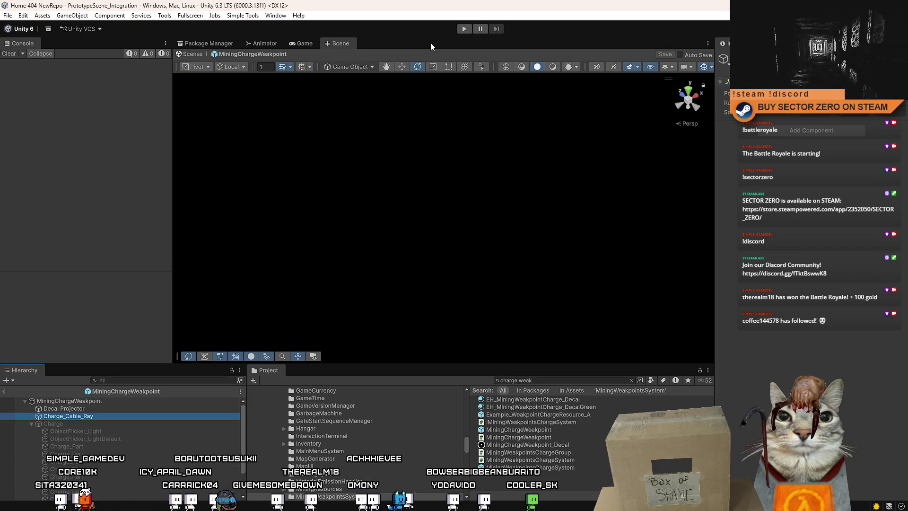
- Enter play mode, start from the main menu, use the terminal and drive the rover onto the snow
{"action": "left_click", "coordinate": [464, 29]}
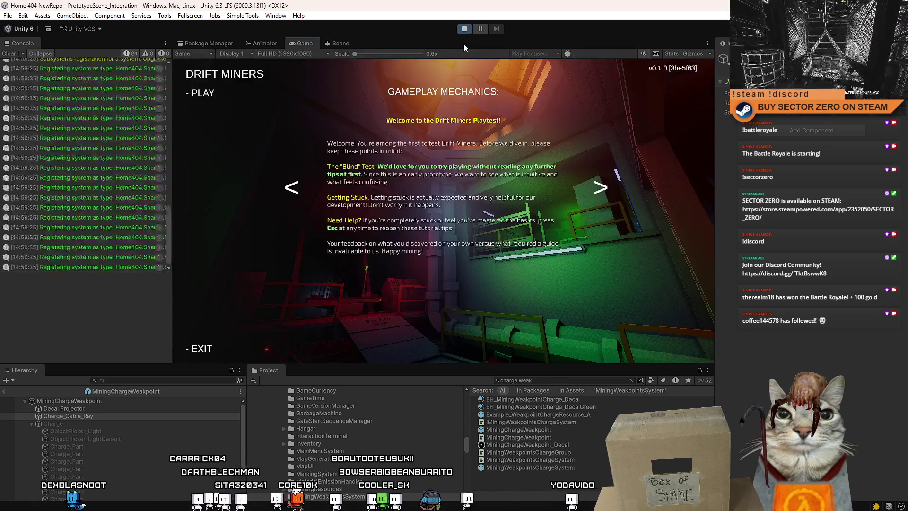
{"action": "left_click", "coordinate": [203, 93]}
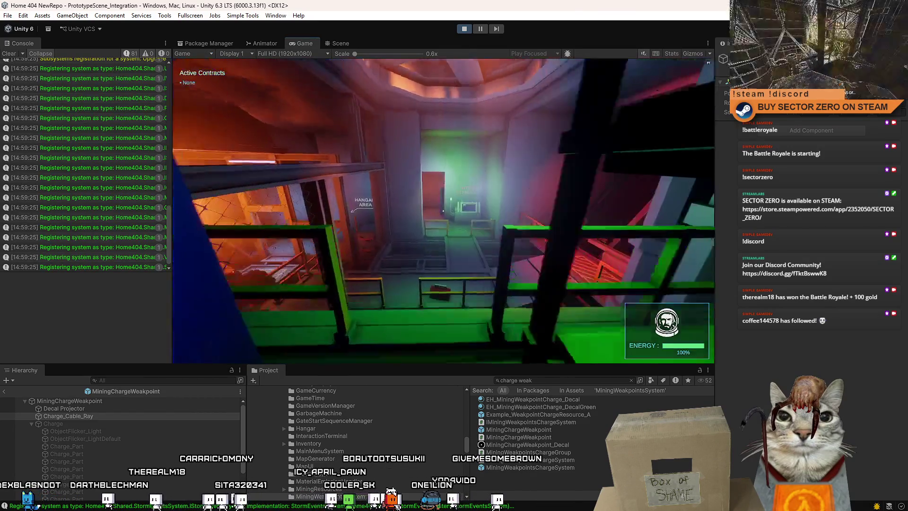
{"action": "key", "text": "w"}
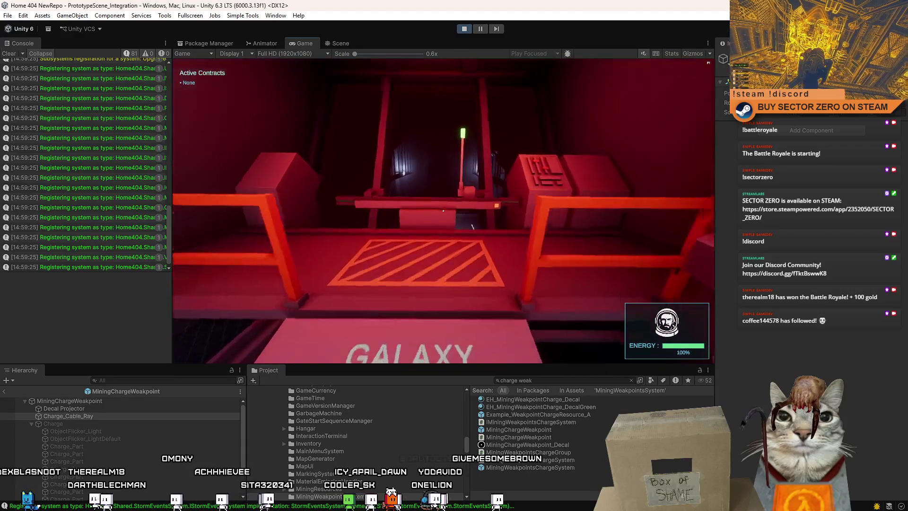
{"action": "key", "text": "w"}
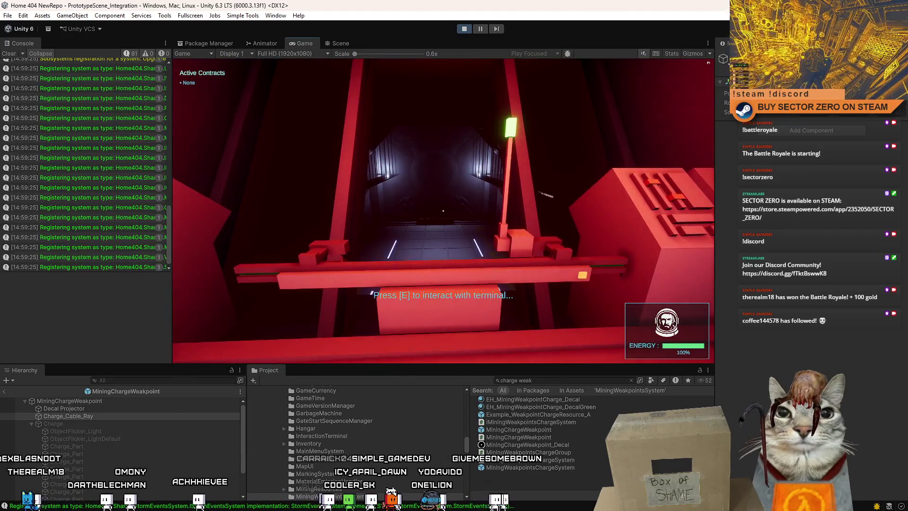
{"action": "key", "text": "w"}
{"action": "key", "text": "e"}
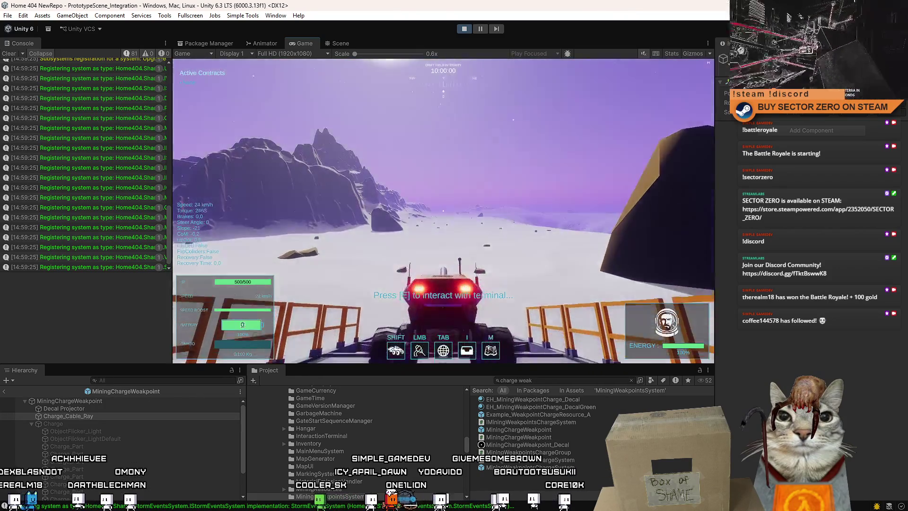
{"action": "key", "text": "w"}
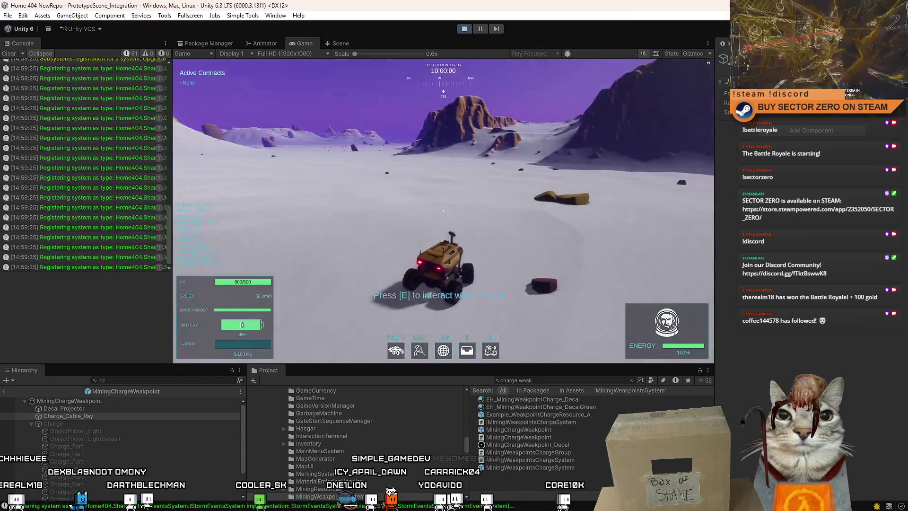
{"action": "key", "text": "a"}
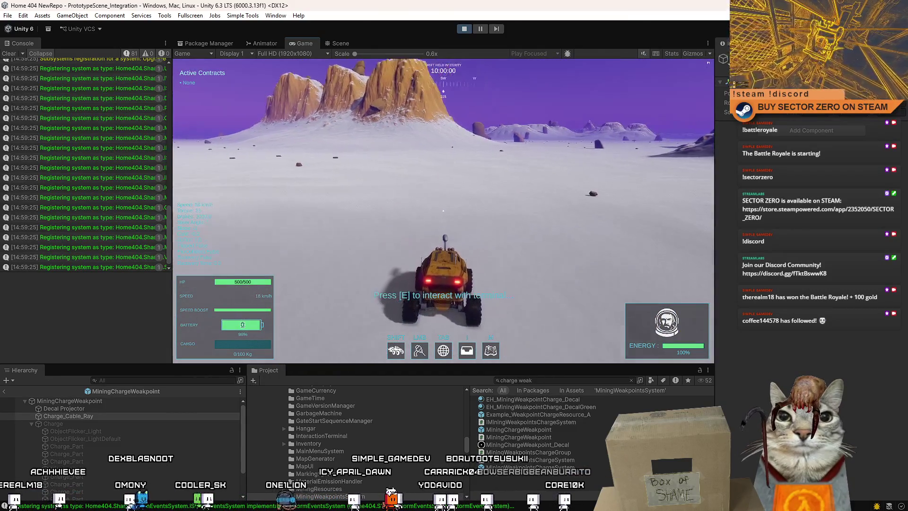
{"action": "key", "text": "Escape"}
{"action": "key", "text": "Escape"}
{"action": "left_click", "coordinate": [339, 43]}
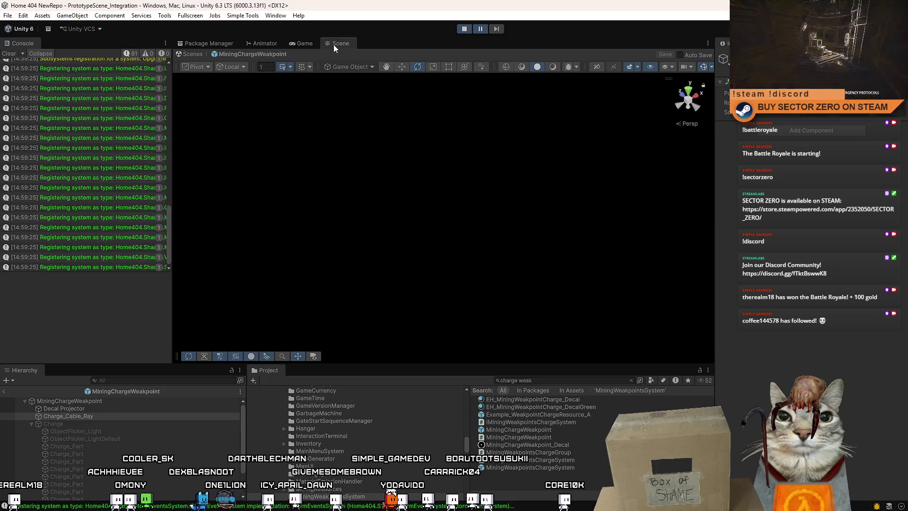
- Exit prefab mode and drop an Example_WeakpointChargeResource_A cube beside the rover in the scene
{"action": "left_click", "coordinate": [303, 44]}
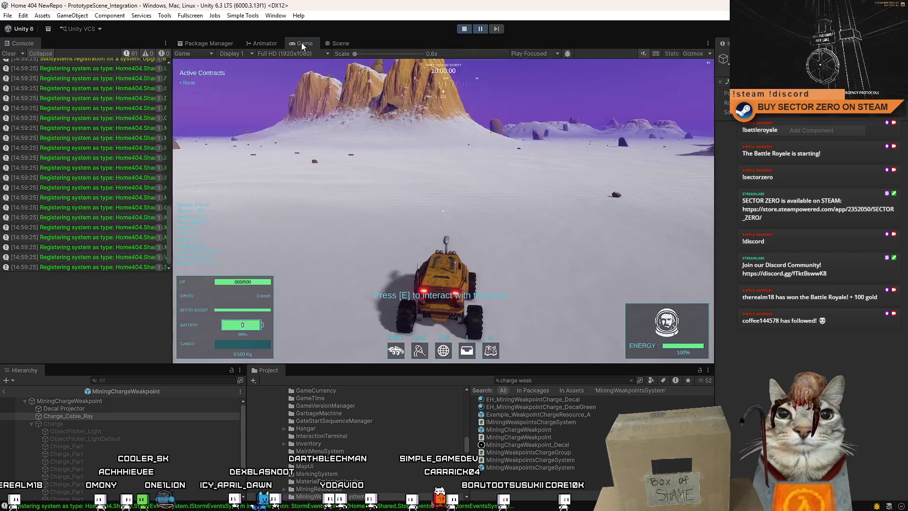
{"action": "left_click", "coordinate": [340, 44]}
{"action": "left_click", "coordinate": [310, 43]}
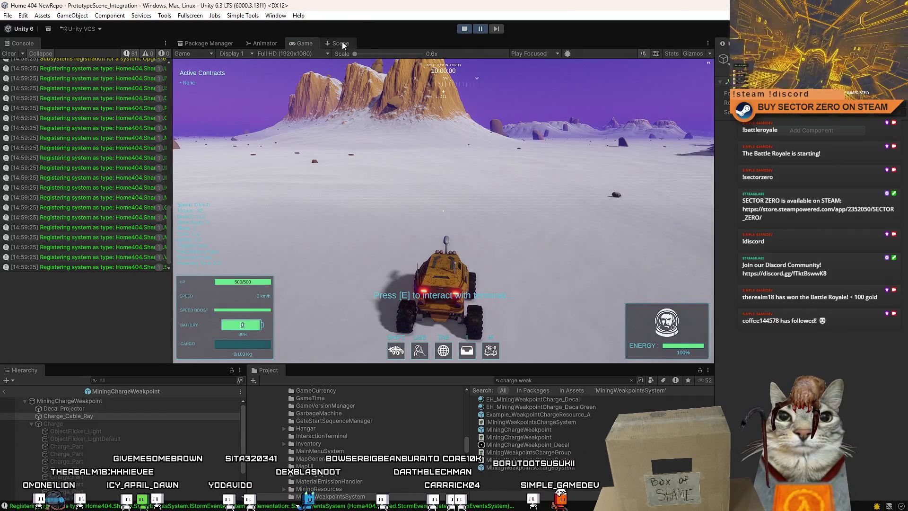
{"action": "left_click", "coordinate": [341, 44]}
{"action": "left_click", "coordinate": [192, 54]}
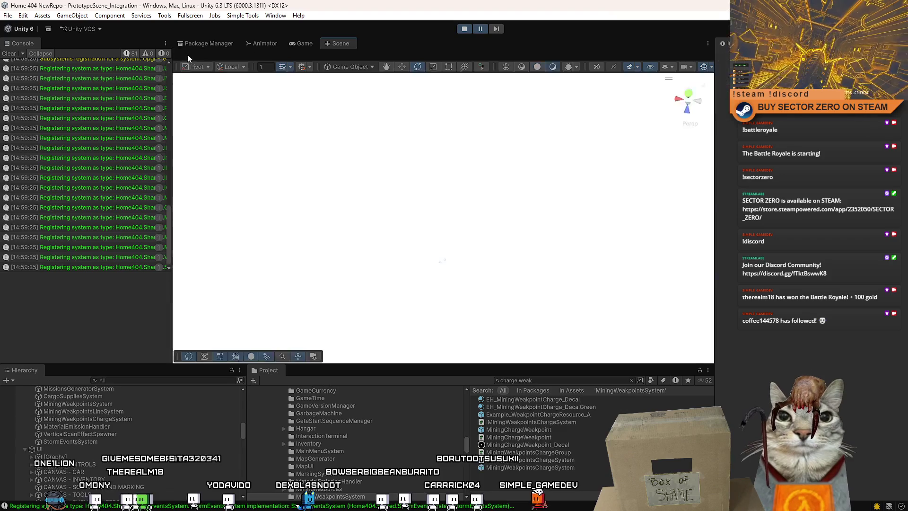
{"action": "mouse_move", "coordinate": [391, 109]}
{"action": "left_mouse_down"}
{"action": "mouse_move", "coordinate": [369, 142]}
{"action": "mouse_move", "coordinate": [426, 161]}
{"action": "left_mouse_up"}
{"action": "mouse_move", "coordinate": [581, 415]}
{"action": "left_mouse_down"}
{"action": "mouse_move", "coordinate": [448, 250]}
{"action": "mouse_move", "coordinate": [359, 255]}
{"action": "left_mouse_up"}
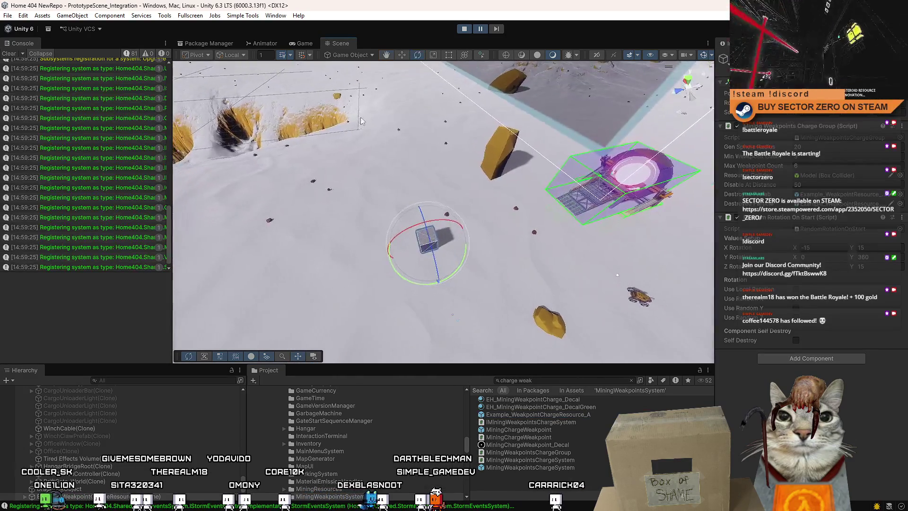
{"action": "left_click", "coordinate": [302, 43]}
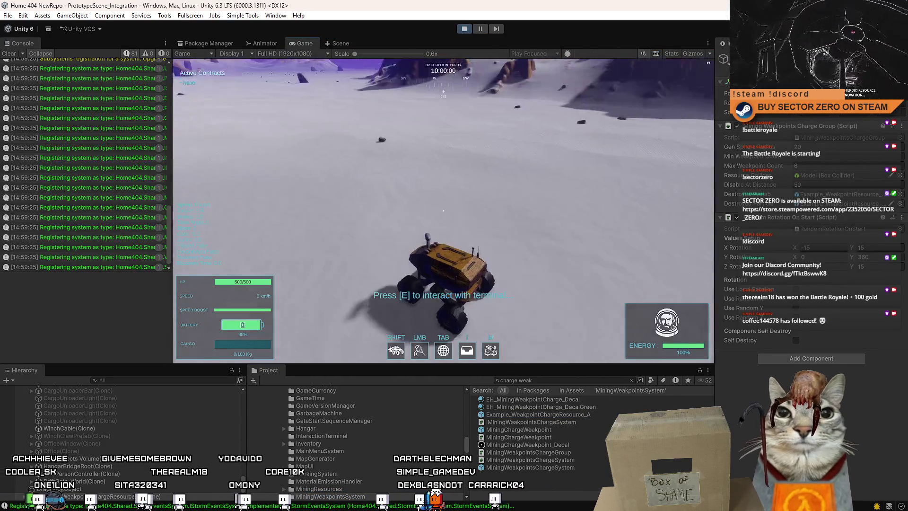
- Circle the rover around the resource cube with WASD to watch charges and cable rays latch on
{"action": "key", "text": "w"}
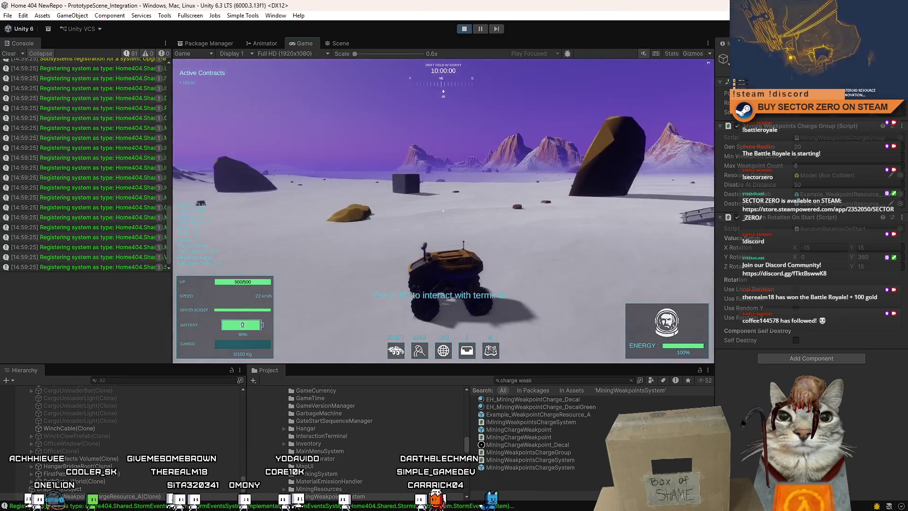
{"action": "key", "text": "a"}
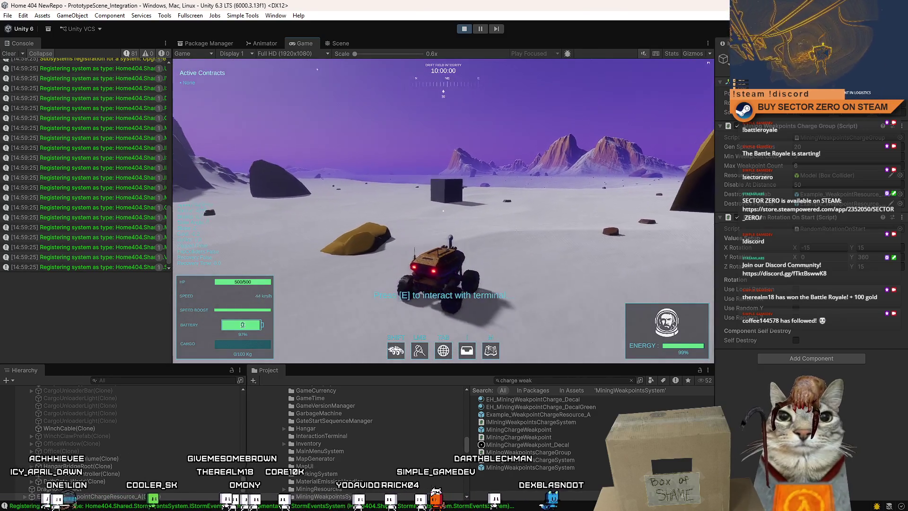
{"action": "key", "text": "a"}
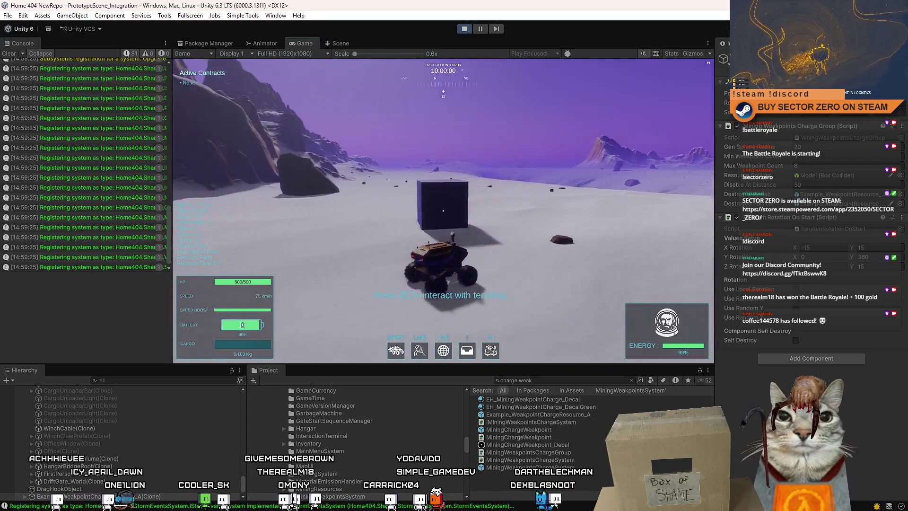
{"action": "key", "text": "s"}
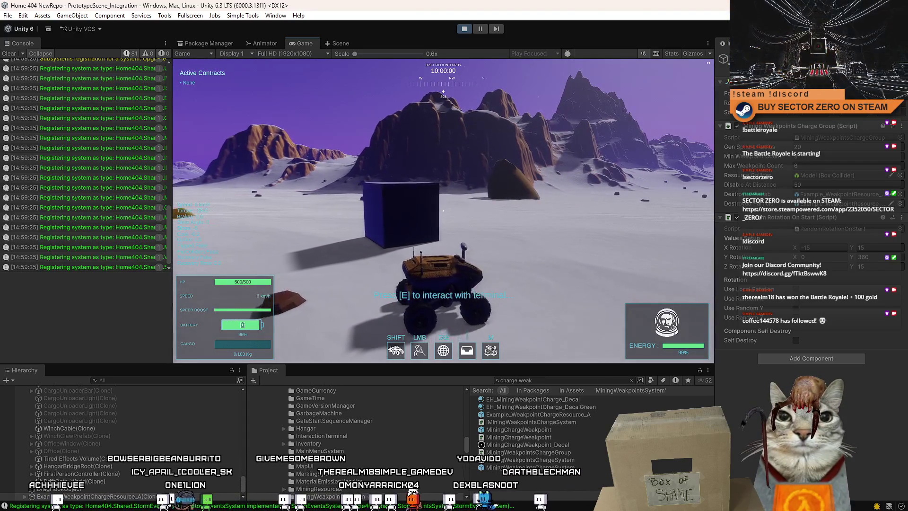
{"action": "key", "text": "a"}
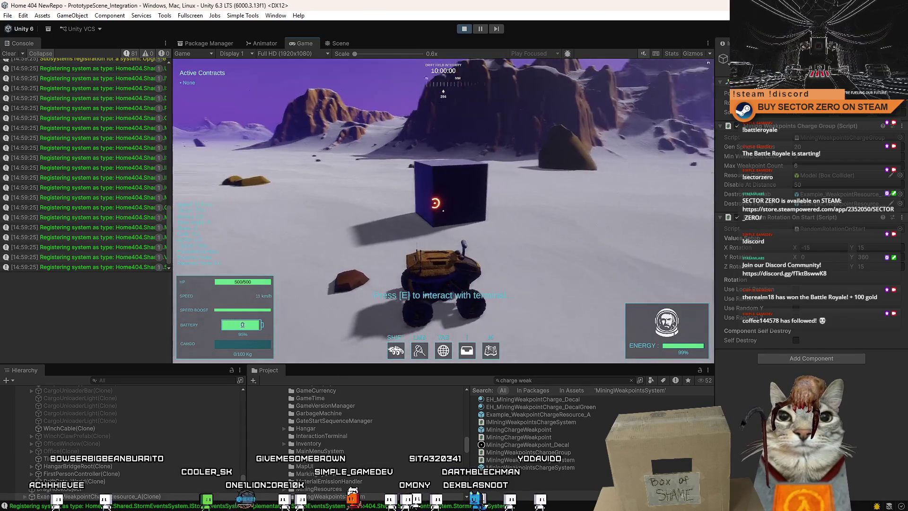
{"action": "key", "text": "d"}
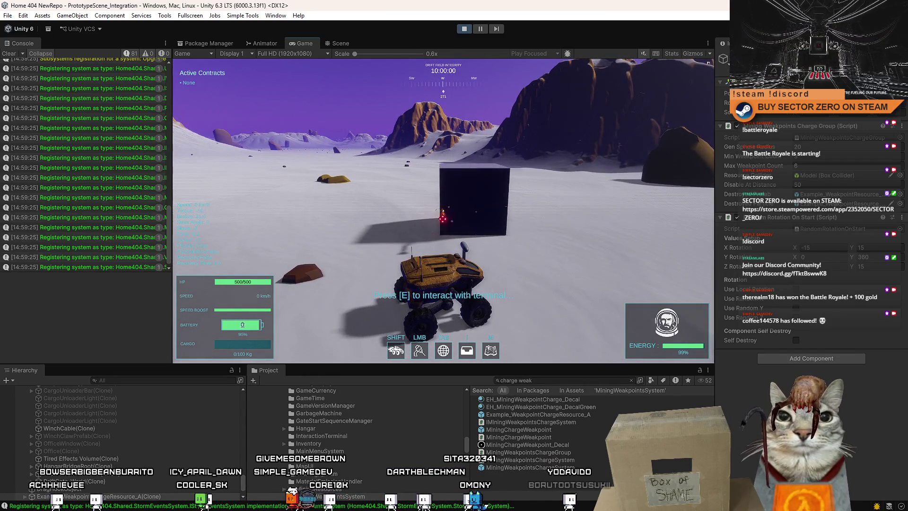
{"action": "key", "text": "w"}
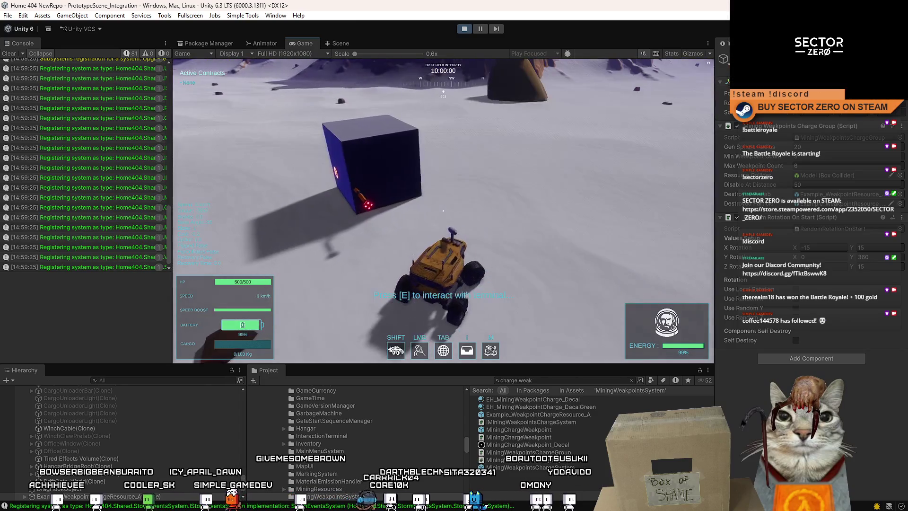
{"action": "key", "text": "d"}
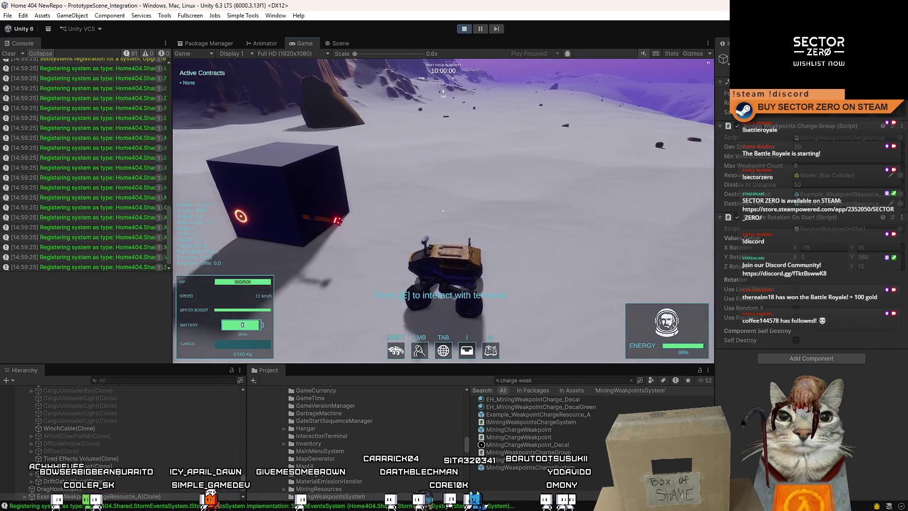
{"action": "key", "text": "d"}
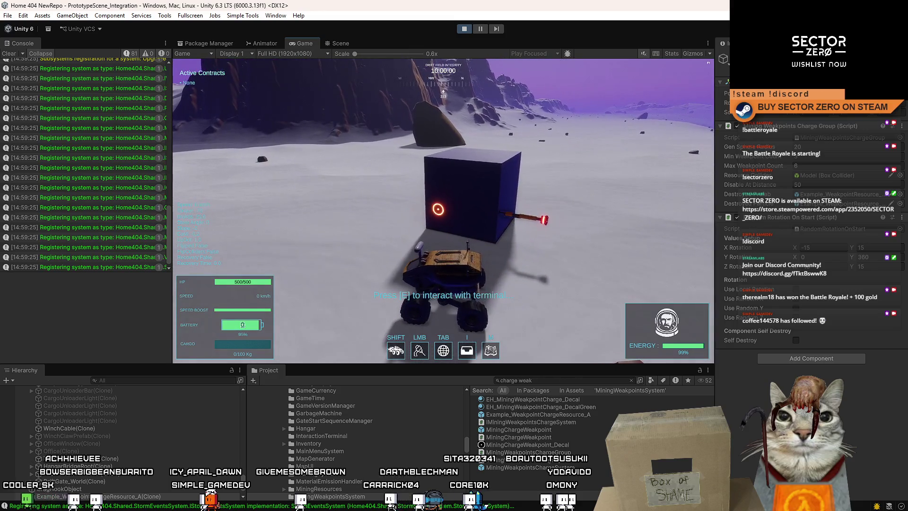
{"action": "key", "text": "w"}
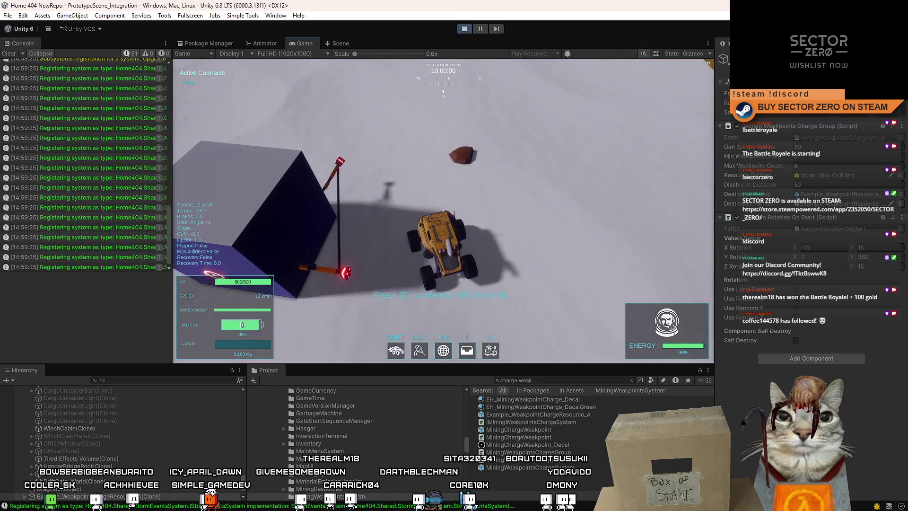
{"action": "key", "text": "s"}
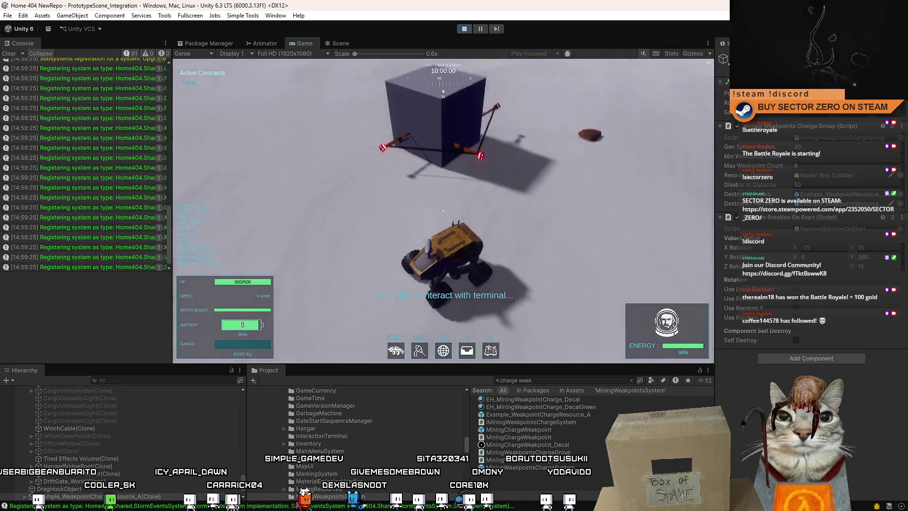
{"action": "key", "text": "w"}
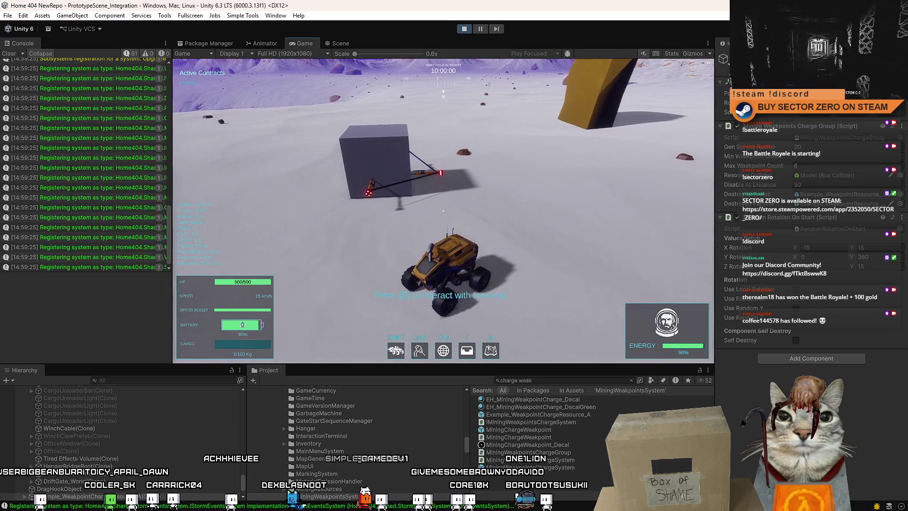
{"action": "key", "text": "d"}
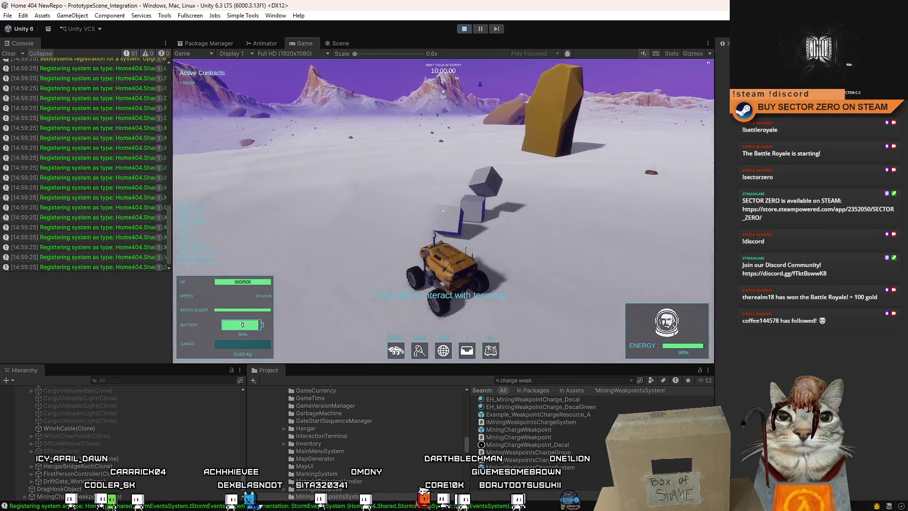